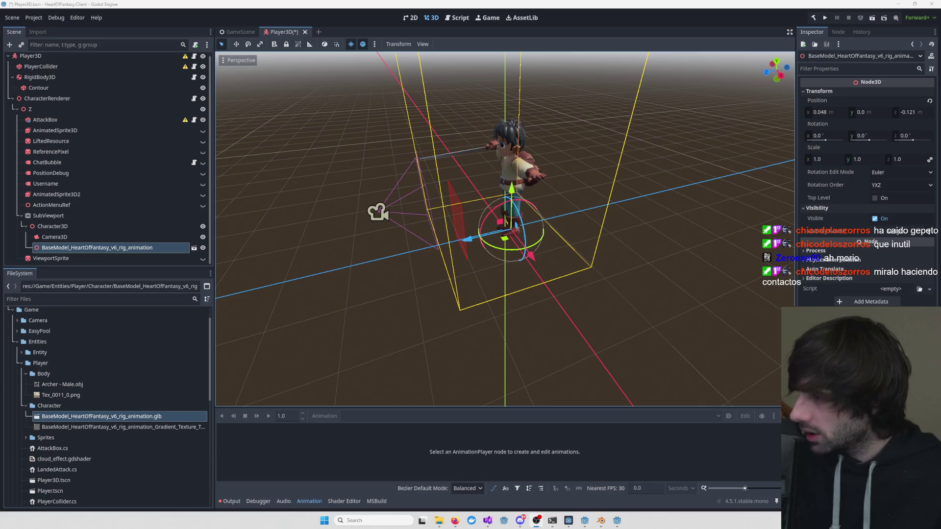
# - Orbit the view to face the character and select the character model node
pyautogui.moveTo(711, 223)
pyautogui.mouseDown()
pyautogui.moveTo(698, 210)
pyautogui.moveTo(601, 208)
pyautogui.moveTo(747, 206)
pyautogui.mouseUp()
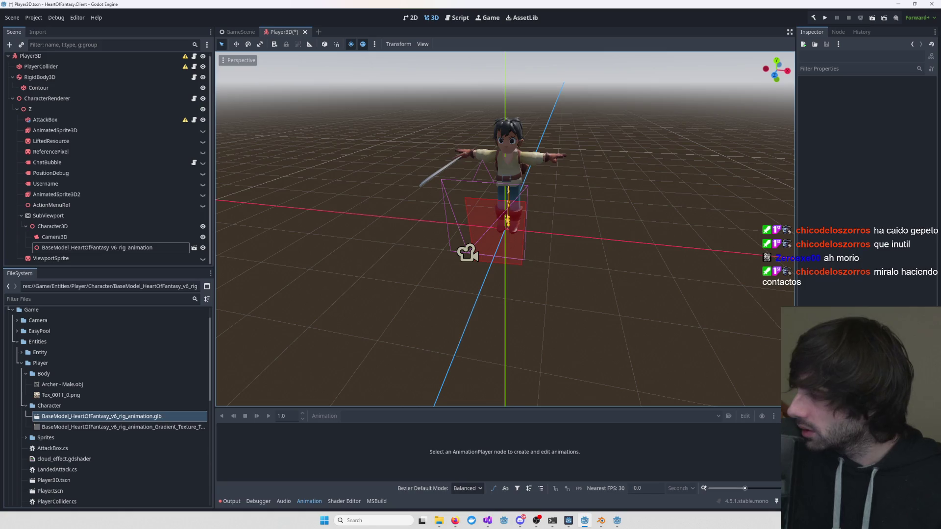
pyautogui.hotkey('alt', 'Tab')
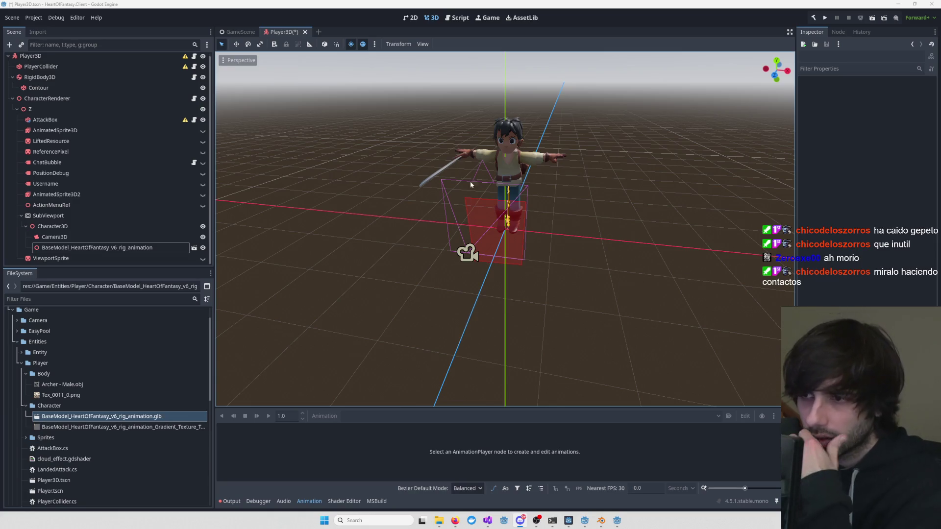
pyautogui.click(397, 221)
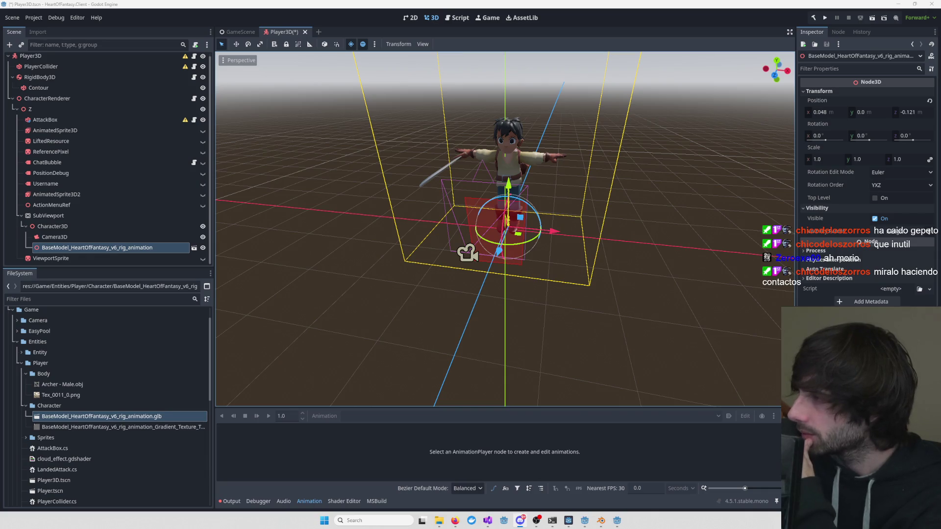
pyautogui.hotkey('alt', 'Tab')
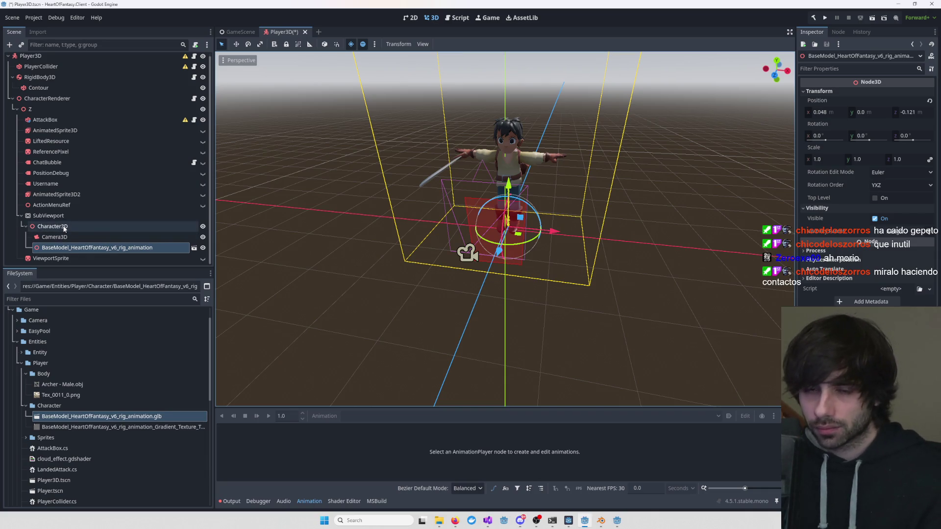
# - Add an AnimationPlayer child node under Character3D
pyautogui.click(63, 228)
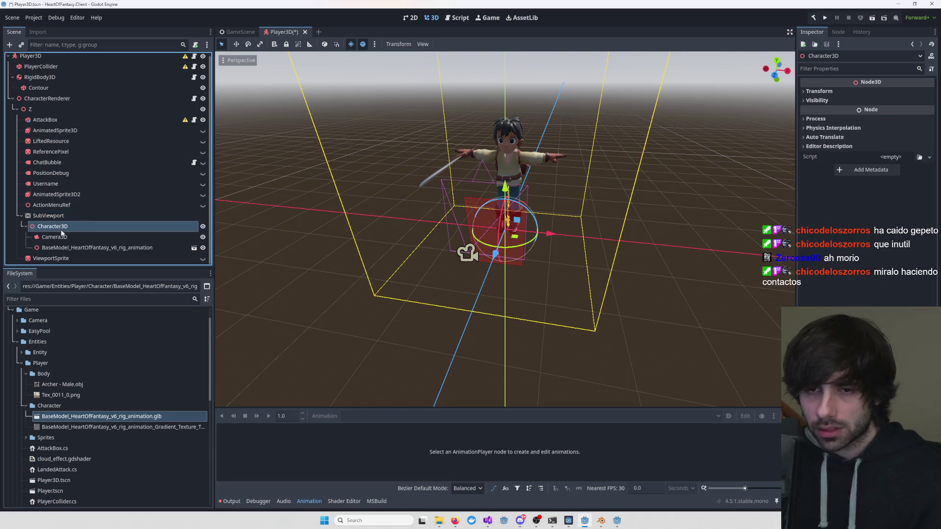
pyautogui.rightClick(64, 228)
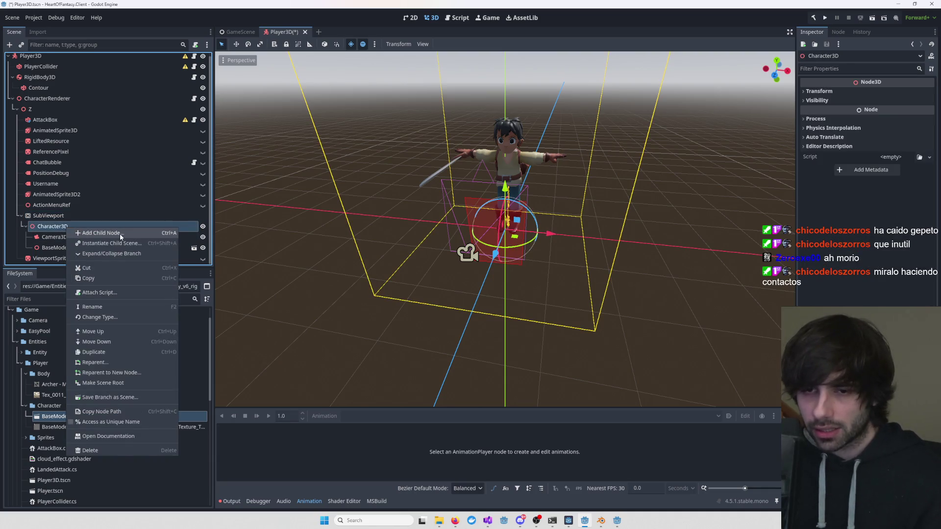
pyautogui.click(120, 233)
pyautogui.click(401, 204)
pyautogui.press('Return')
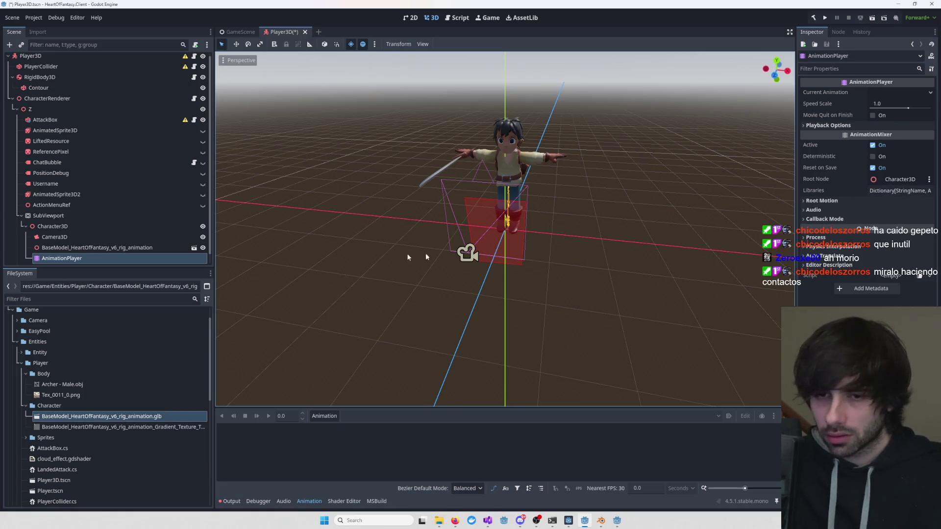
# - Select the BaseModel node and orbit the view to look down on the character
pyautogui.click(70, 249)
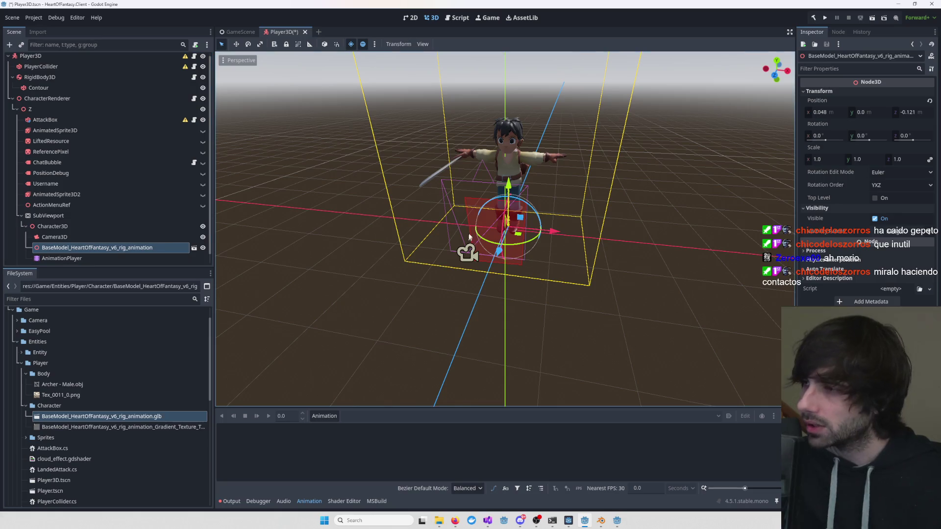
pyautogui.moveTo(730, 233)
pyautogui.mouseDown()
pyautogui.moveTo(684, 236)
pyautogui.moveTo(674, 222)
pyautogui.moveTo(655, 232)
pyautogui.moveTo(641, 257)
pyautogui.mouseUp()
pyautogui.scroll(3, 642, 257)
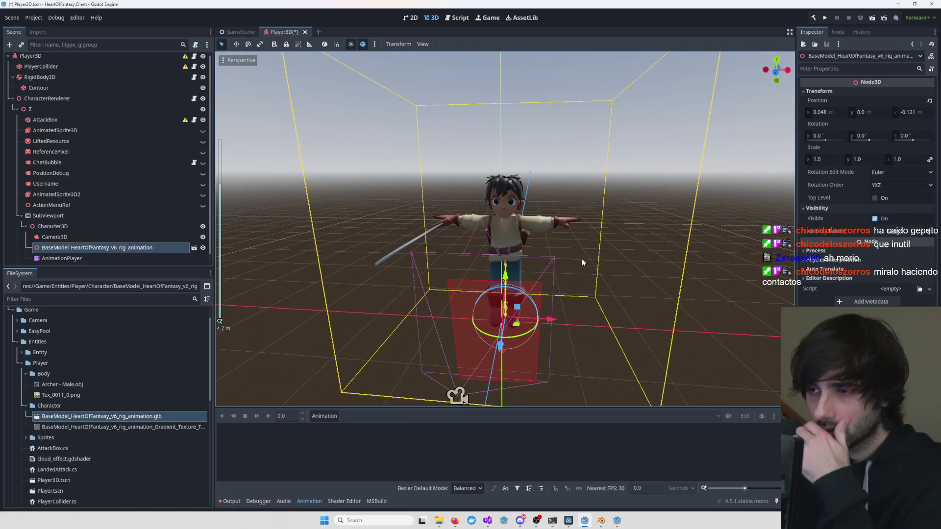
pyautogui.rightClick(90, 250)
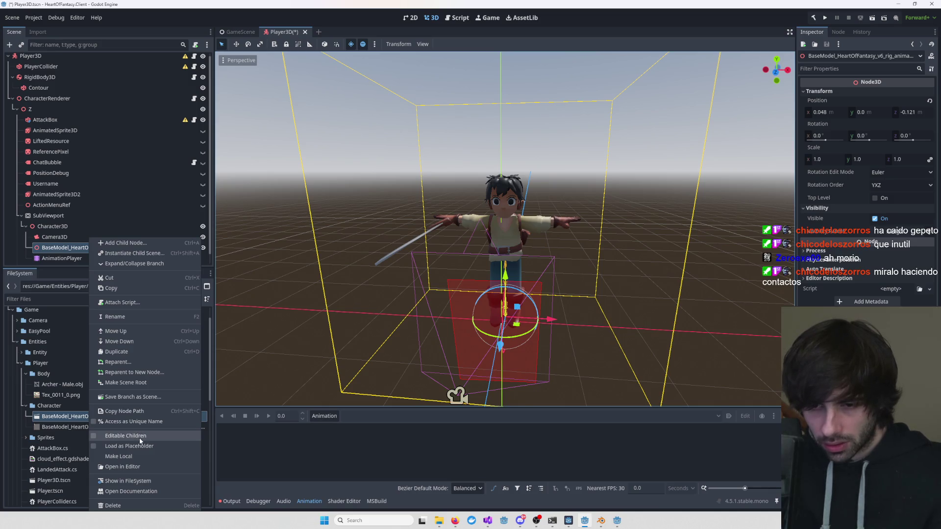
# - Enable Editable Children on BaseModel and select its internal AnimationPlayer showing the Attack tracks
pyautogui.click(148, 457)
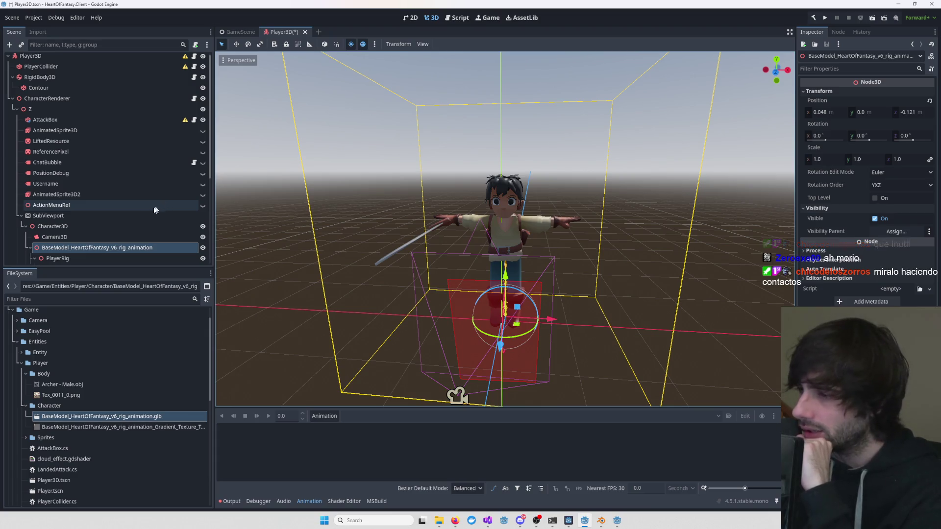
pyautogui.scroll(-2, 115, 235)
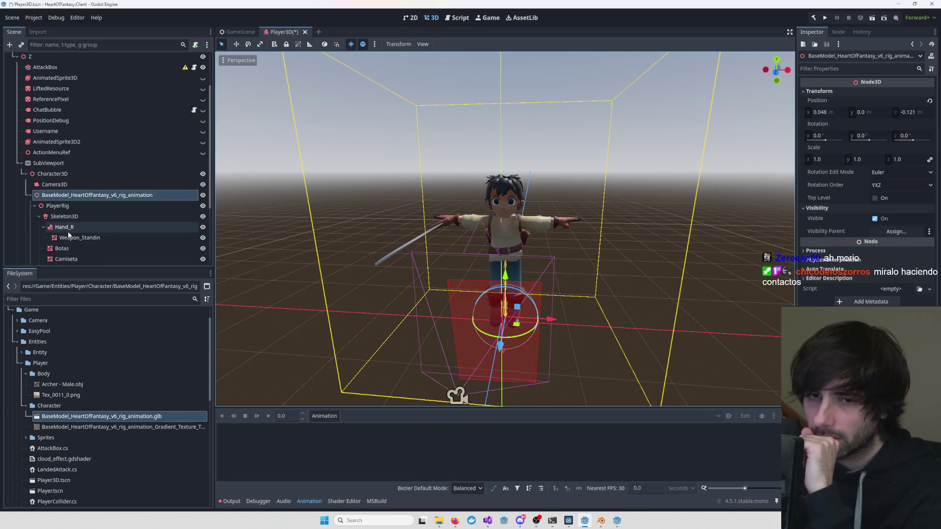
pyautogui.scroll(-2, 98, 231)
pyautogui.scroll(-2, 63, 213)
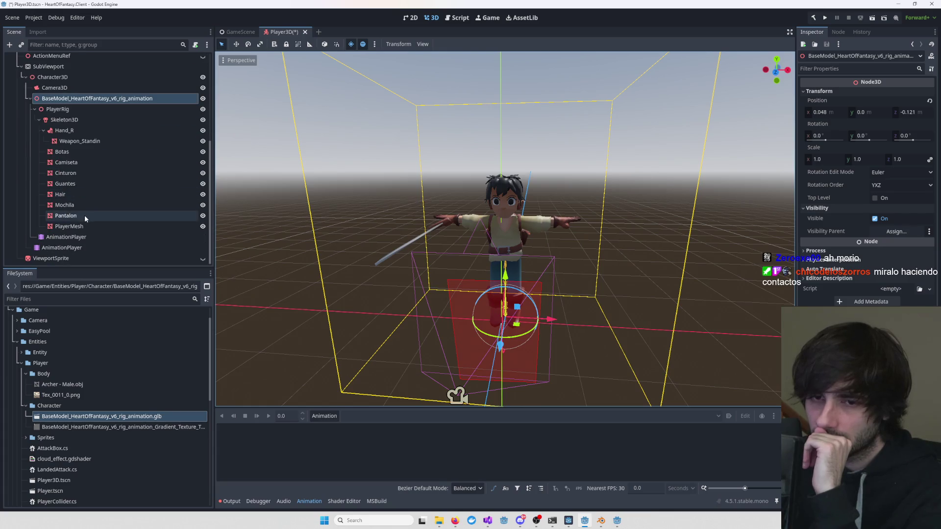
pyautogui.click(59, 239)
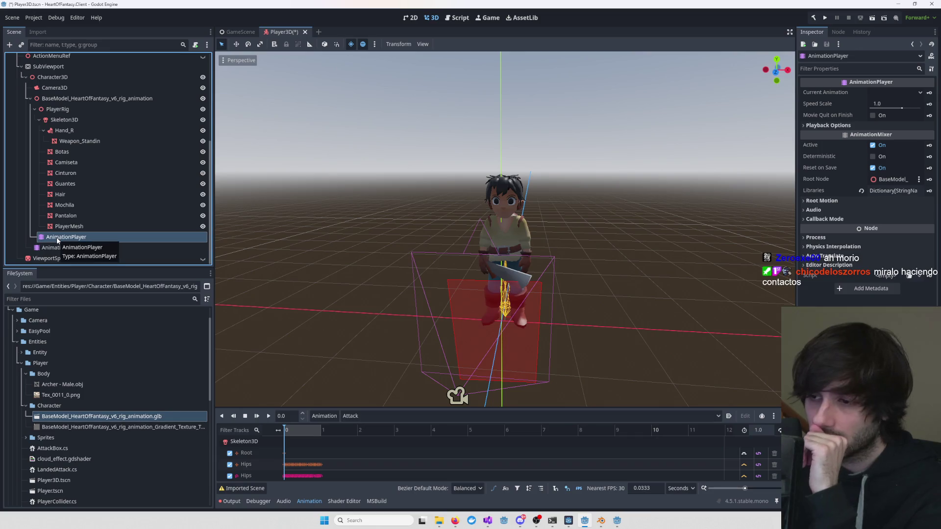
# - Collapse the PlayerRig branch and resize the Animation panel against the 3D view
pyautogui.click(35, 110)
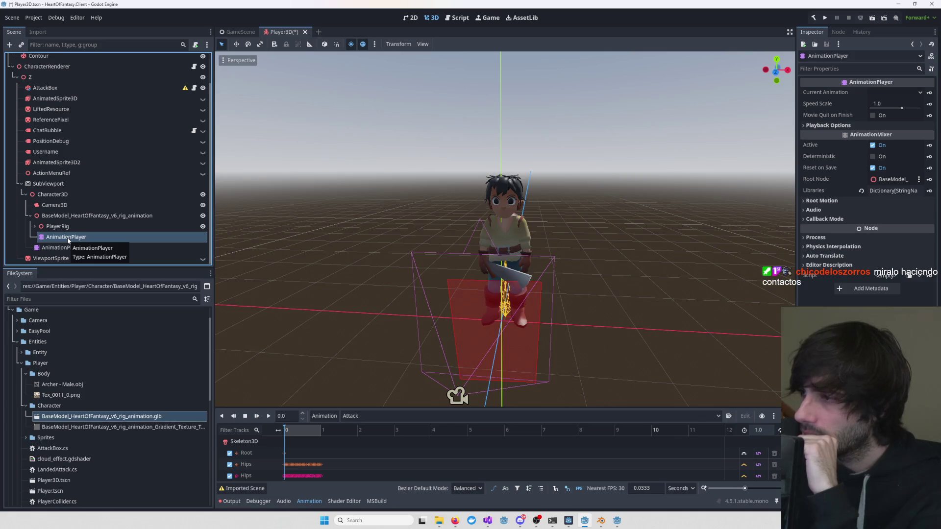
pyautogui.scroll(-1, 296, 463)
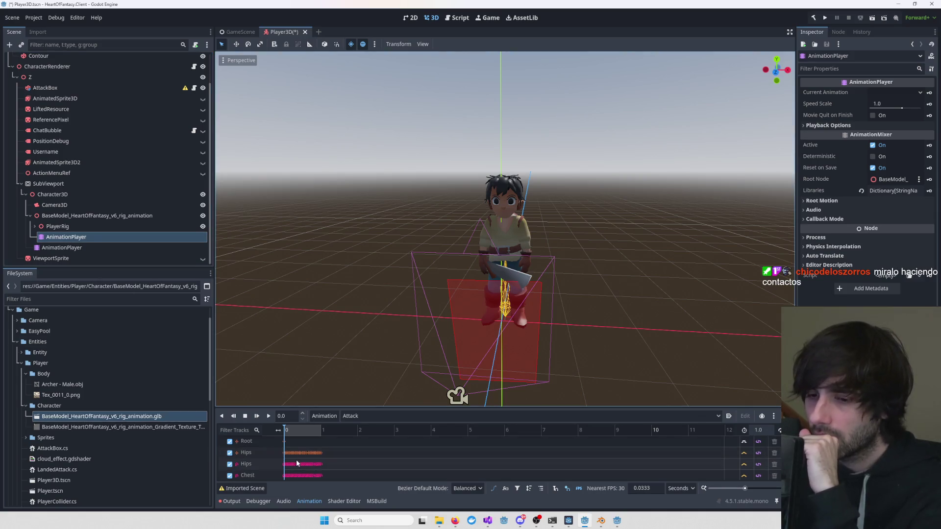
pyautogui.scroll(-5, 296, 459)
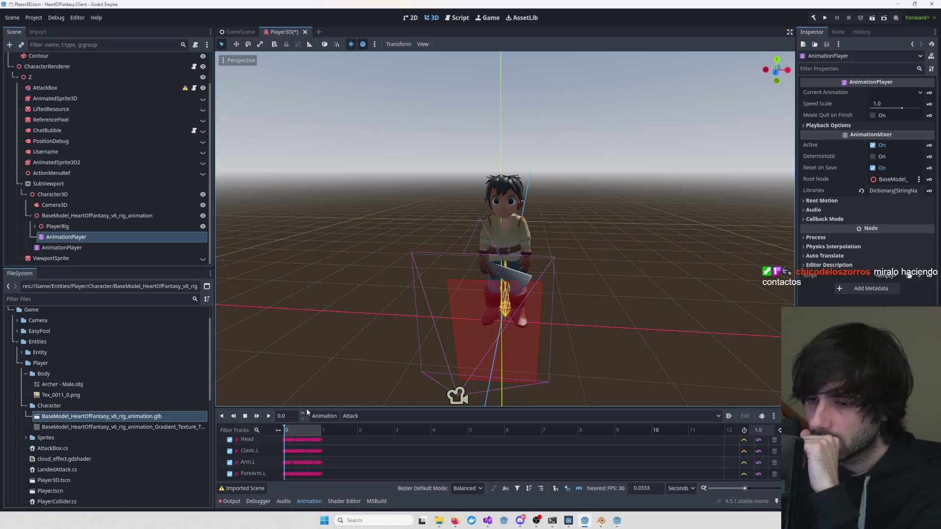
pyautogui.moveTo(307, 408); pyautogui.dragTo(313, 218)
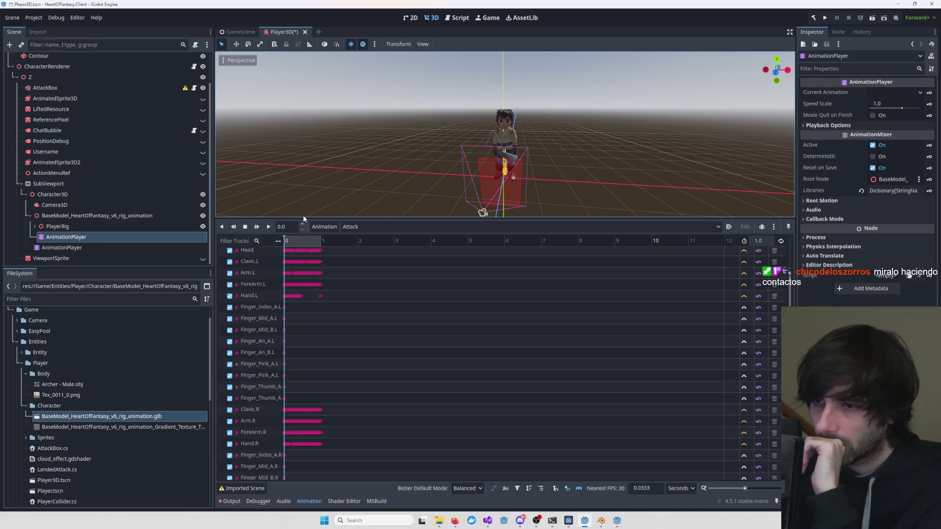
pyautogui.moveTo(304, 218); pyautogui.dragTo(301, 289)
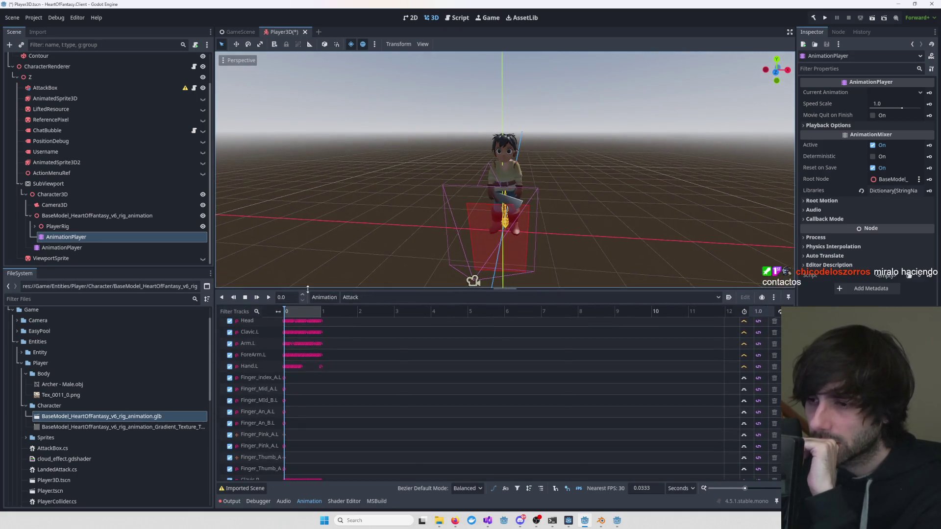
# - Play the Player_Idle animation, then play Attack and stop it at the start
pyautogui.click(371, 297)
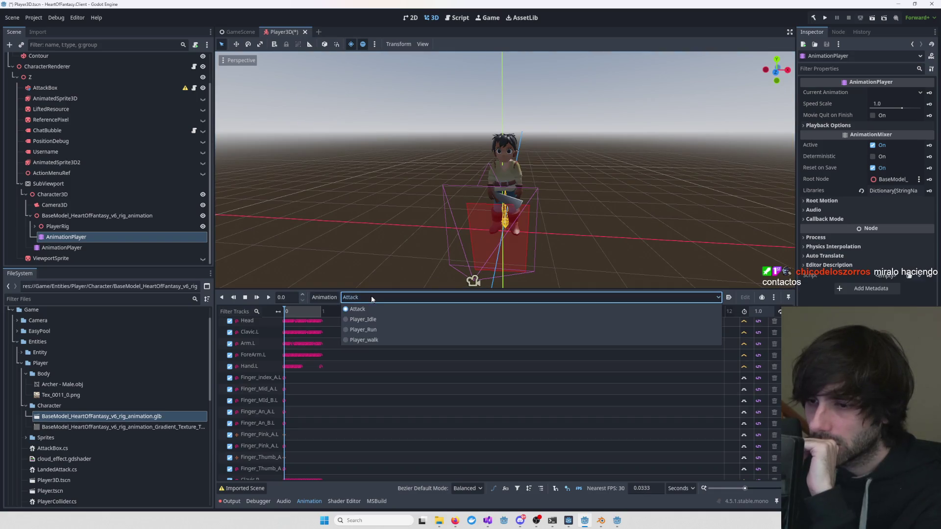
pyautogui.click(358, 324)
pyautogui.click(268, 297)
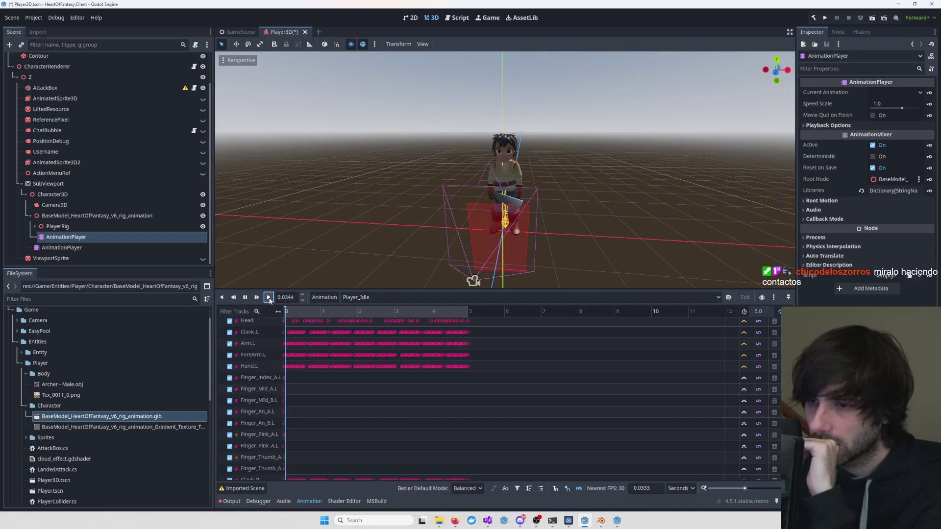
pyautogui.scroll(5, 494, 198)
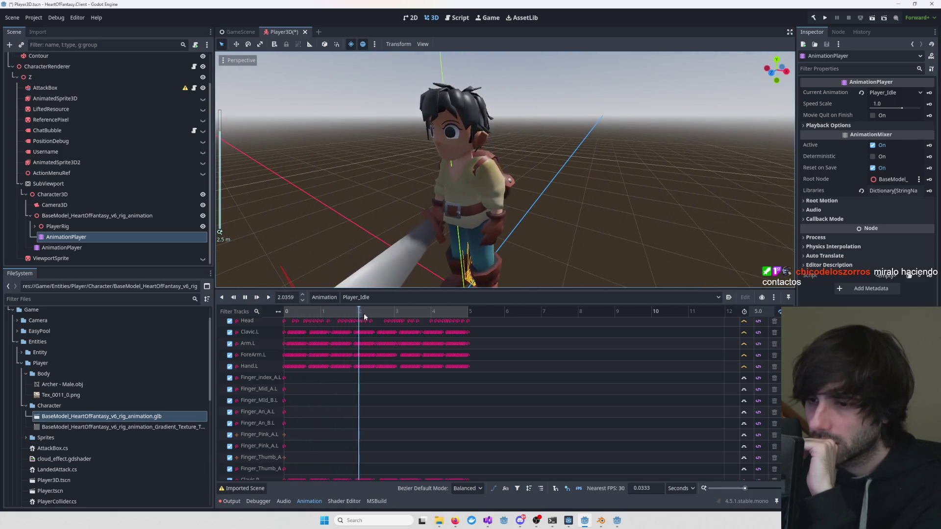
pyautogui.click(365, 297)
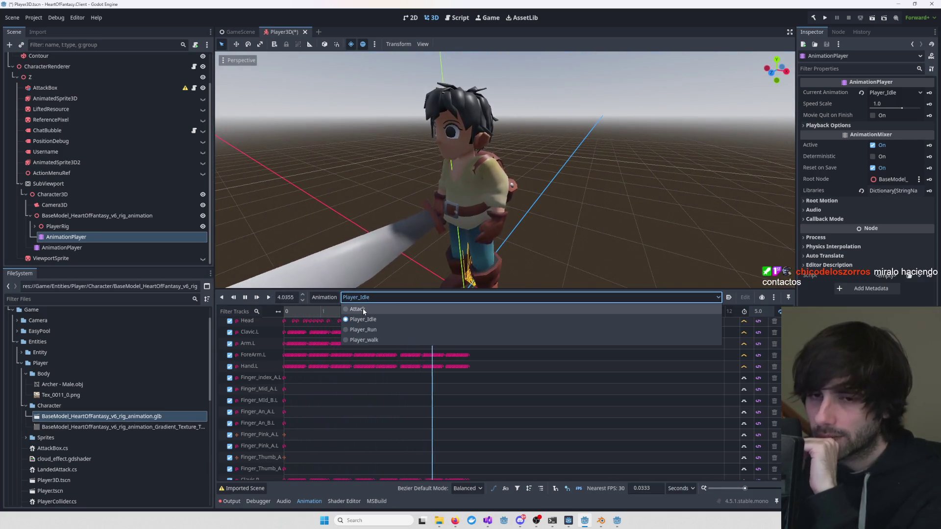
pyautogui.click(358, 310)
pyautogui.click(267, 298)
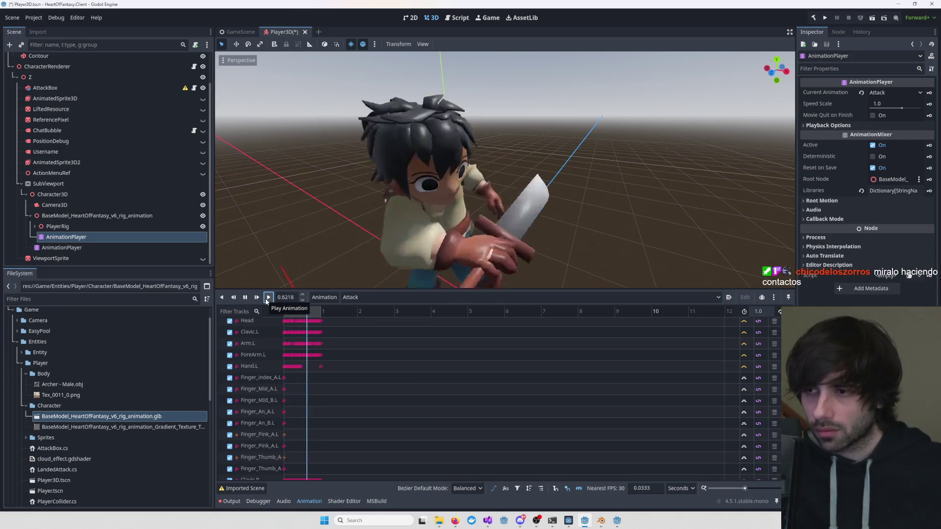
pyautogui.click(245, 297)
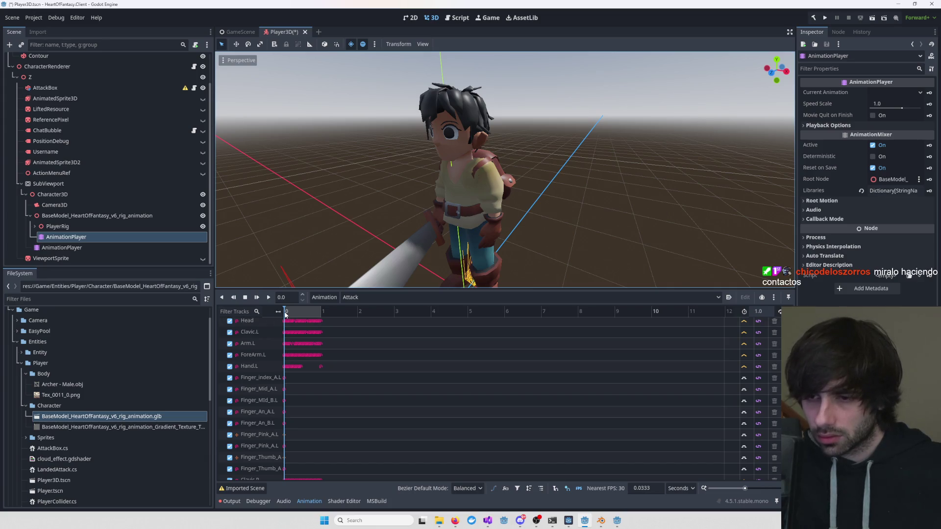
# - Look through the Animation panel's extra options menu, then dismiss it
pyautogui.scroll(5, 750, 331)
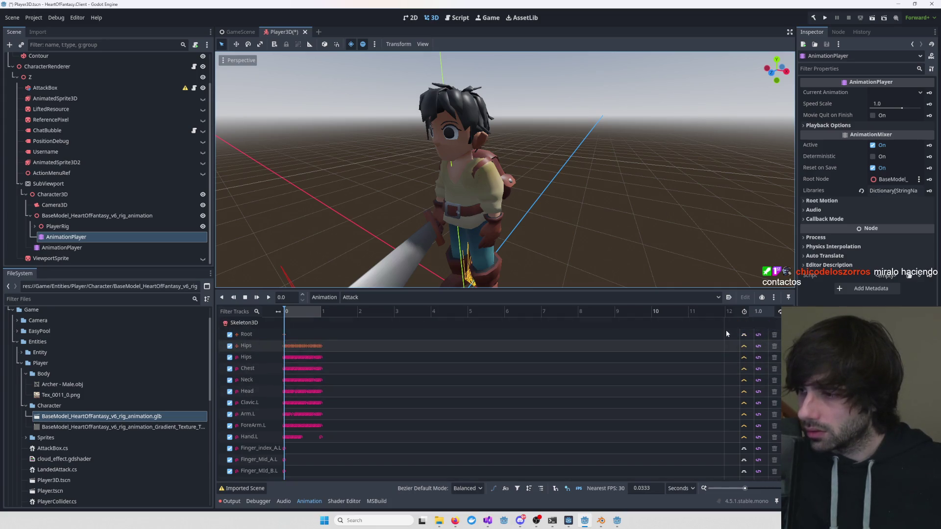
pyautogui.click(773, 297)
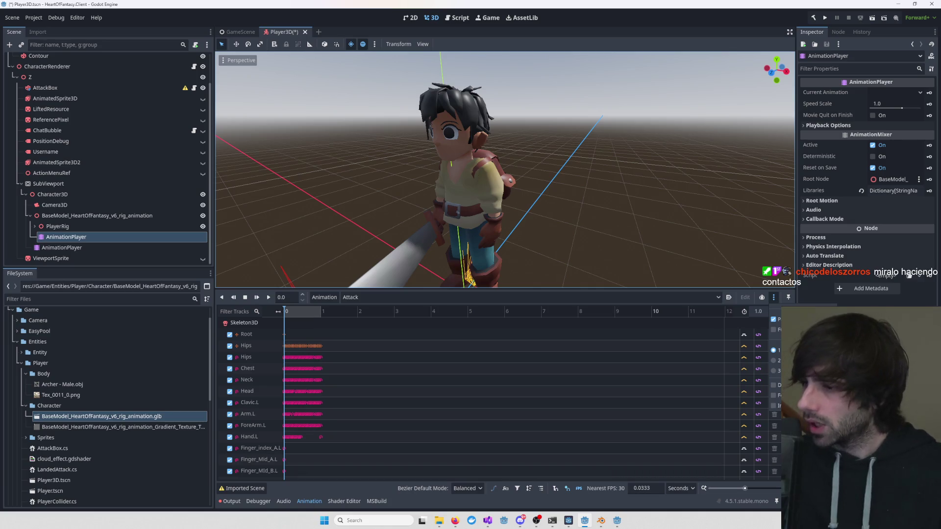
pyautogui.press('Escape')
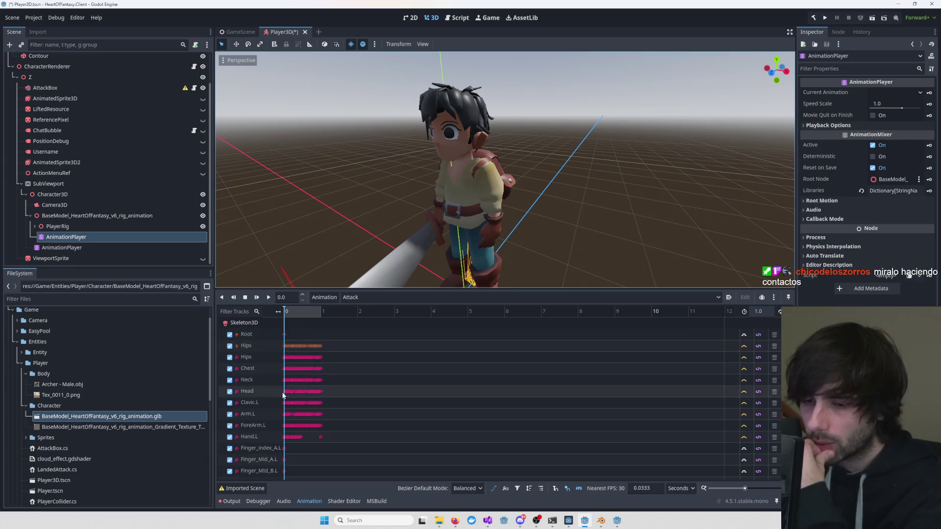
pyautogui.click(772, 298)
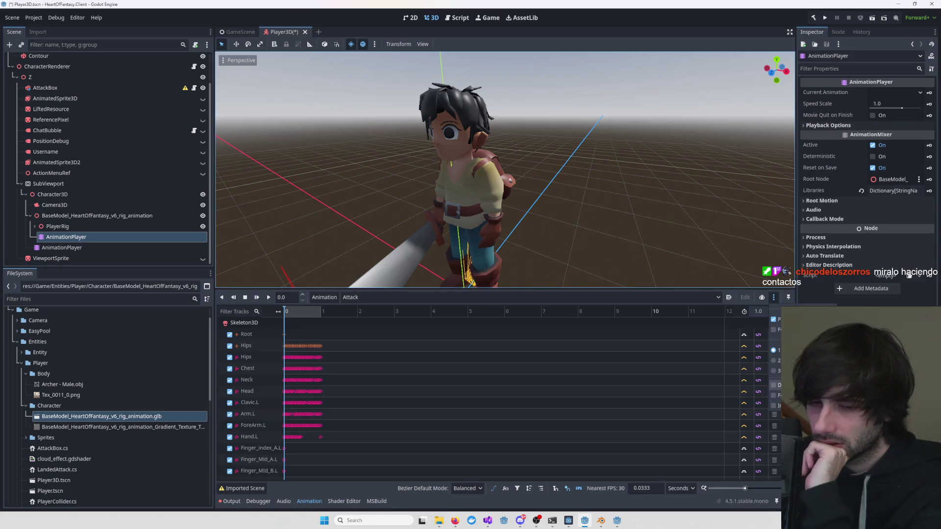
pyautogui.click(773, 298)
# - Widen the Inspector, check the onion-skin options, and bring up the Animation menu
pyautogui.moveTo(797, 269); pyautogui.dragTo(636, 268)
pyautogui.click(611, 297)
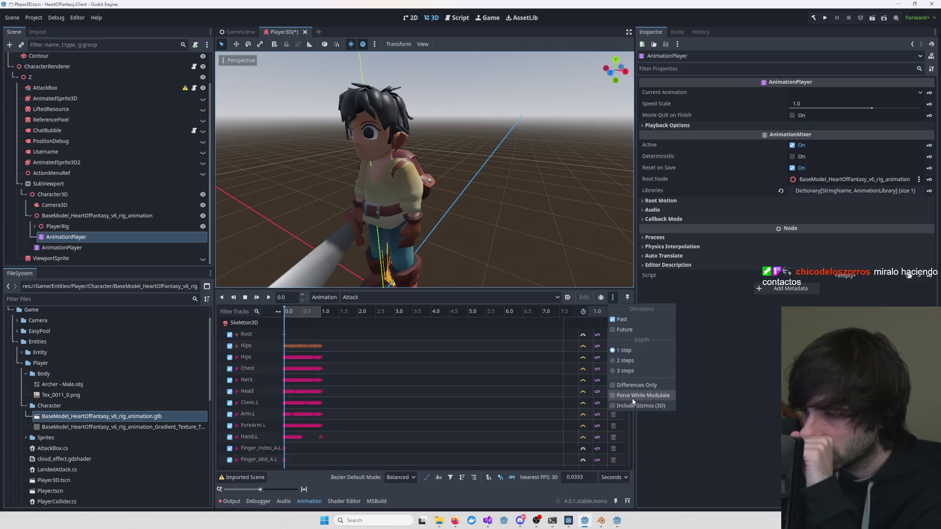
pyautogui.click(749, 380)
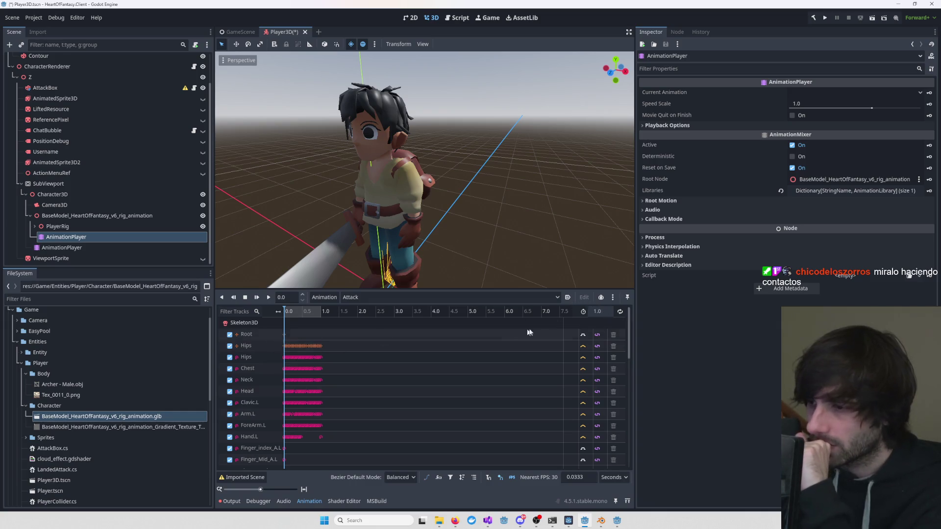
pyautogui.click(327, 298)
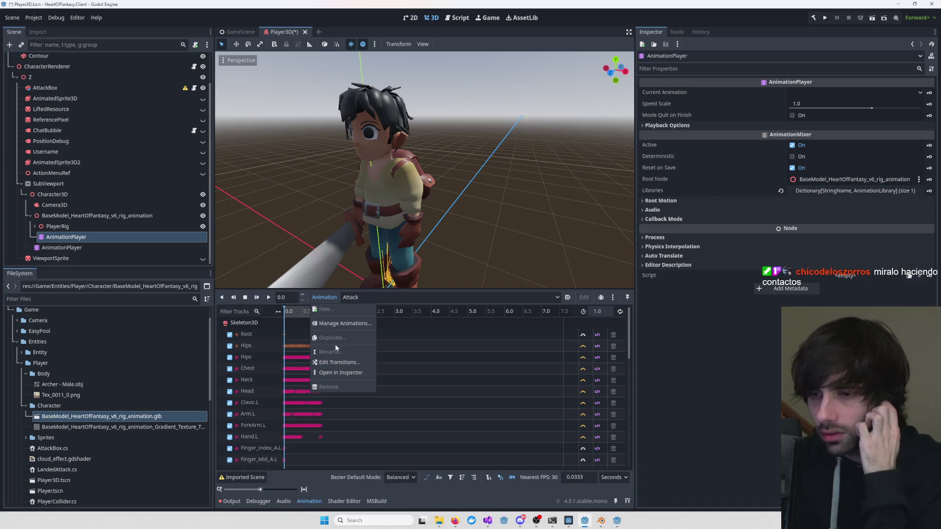
# - Open Manage Animations and review the Player_Idle and Attack entries
pyautogui.click(337, 324)
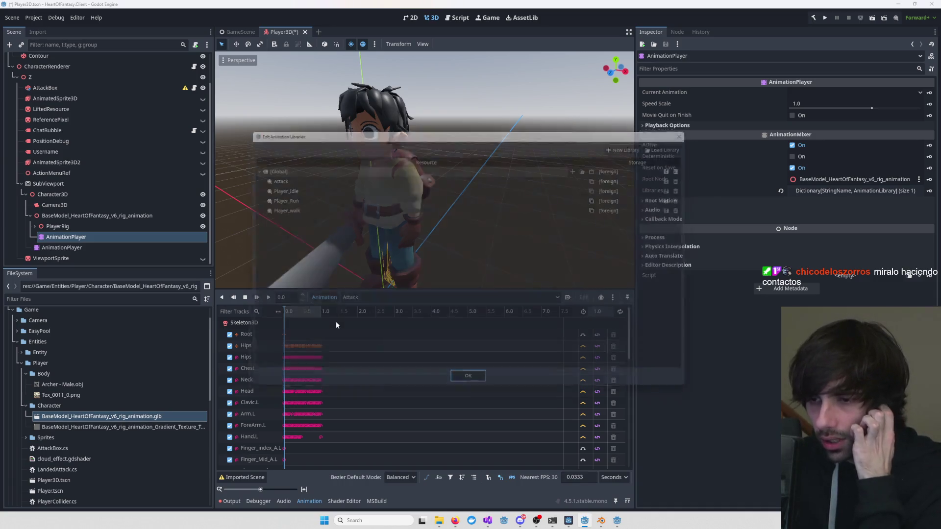
pyautogui.click(299, 185)
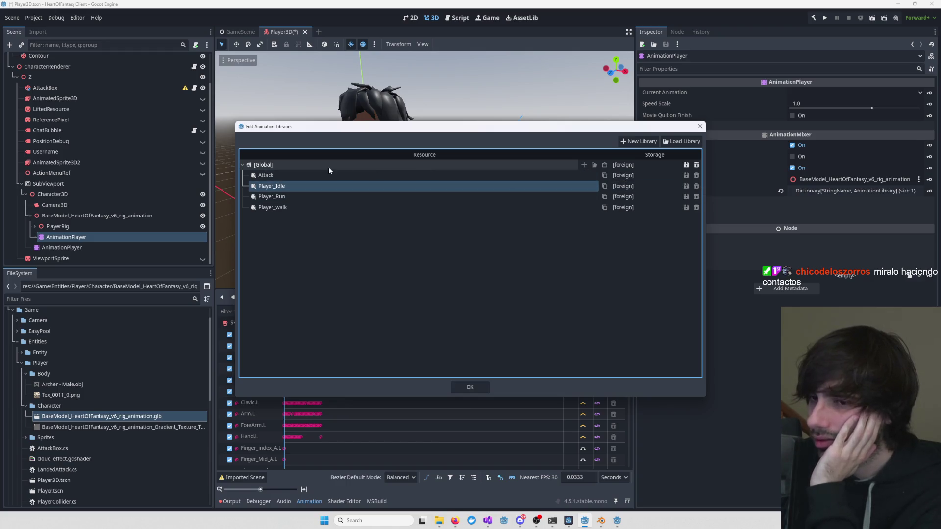
pyautogui.click(316, 176)
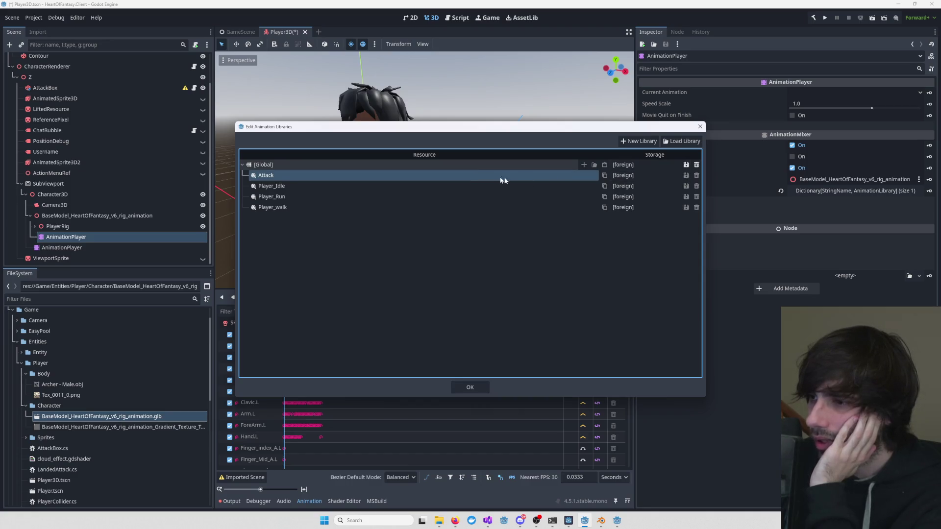
# - Make the [Global] library unique, then choose Save As for the Attack animation
pyautogui.click(686, 167)
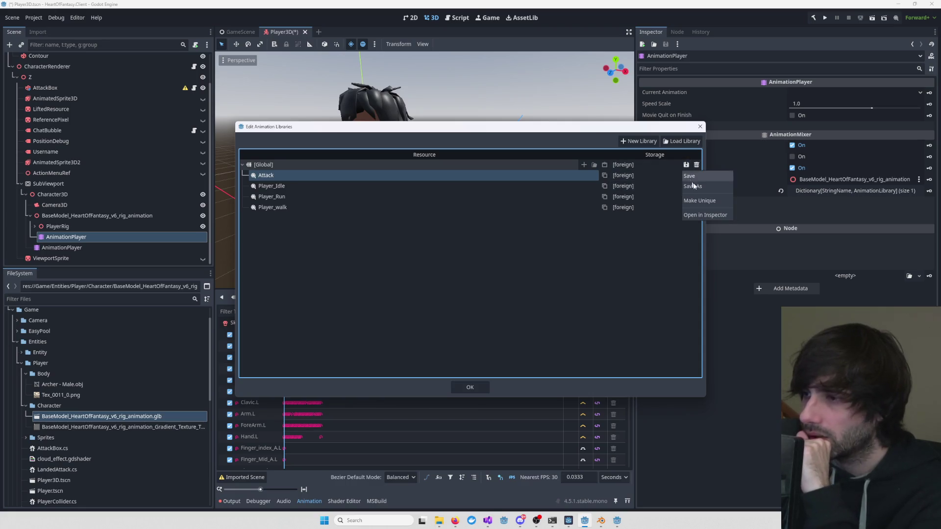
pyautogui.click(703, 200)
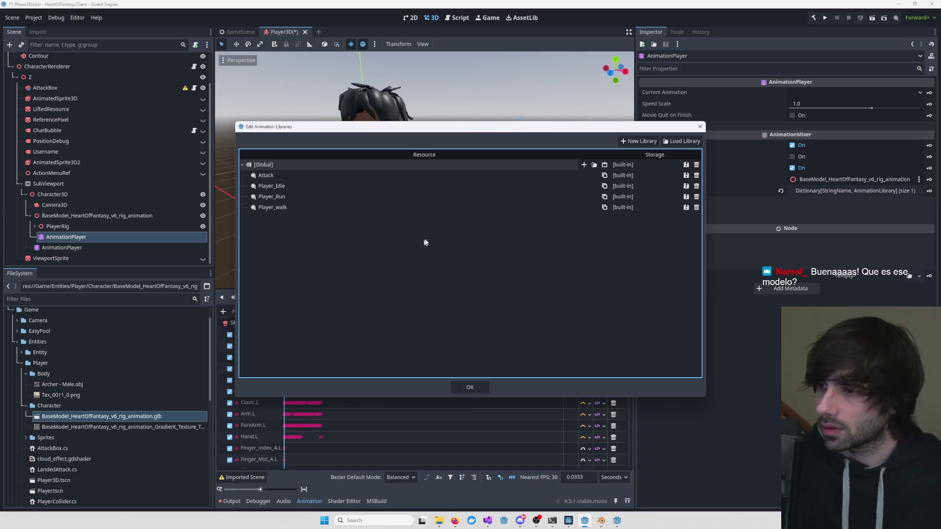
pyautogui.click(686, 176)
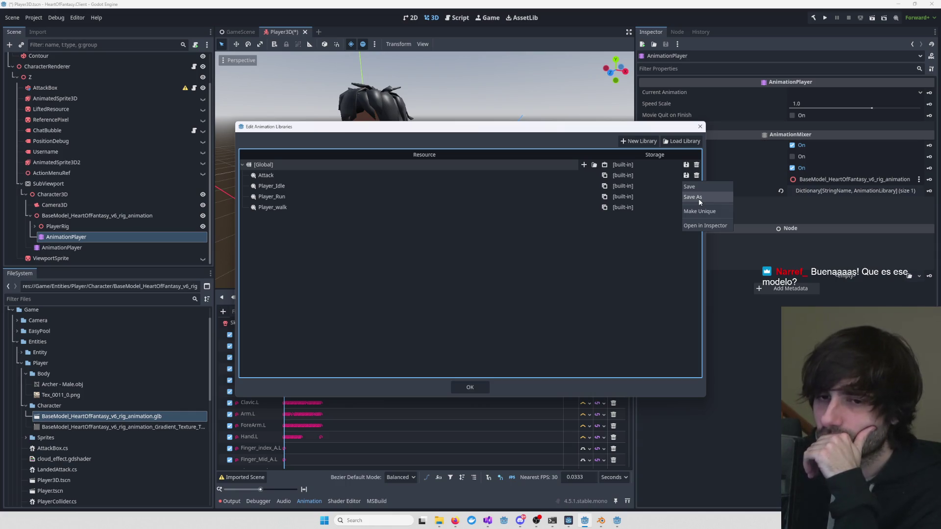
pyautogui.click(699, 199)
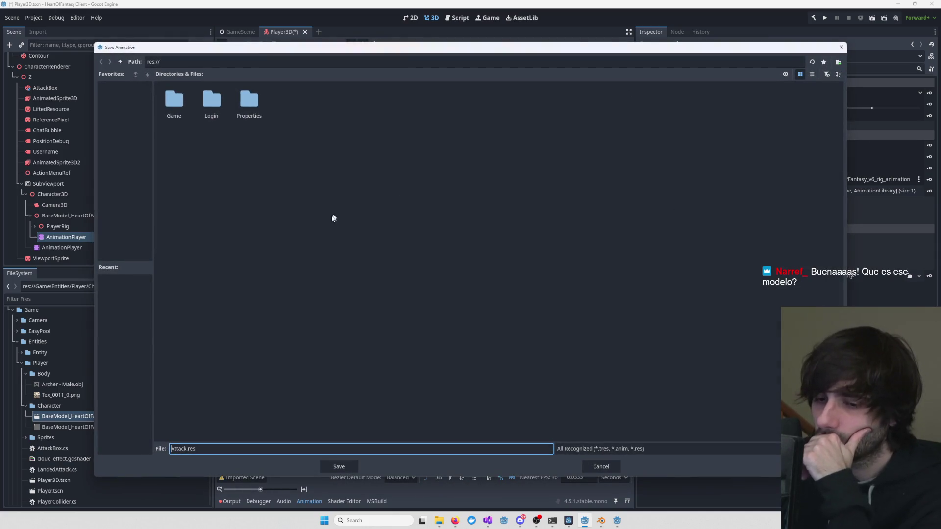
# - Save Attack.res into the res://Game/Entities/Player folder
pyautogui.doubleClick(187, 102)
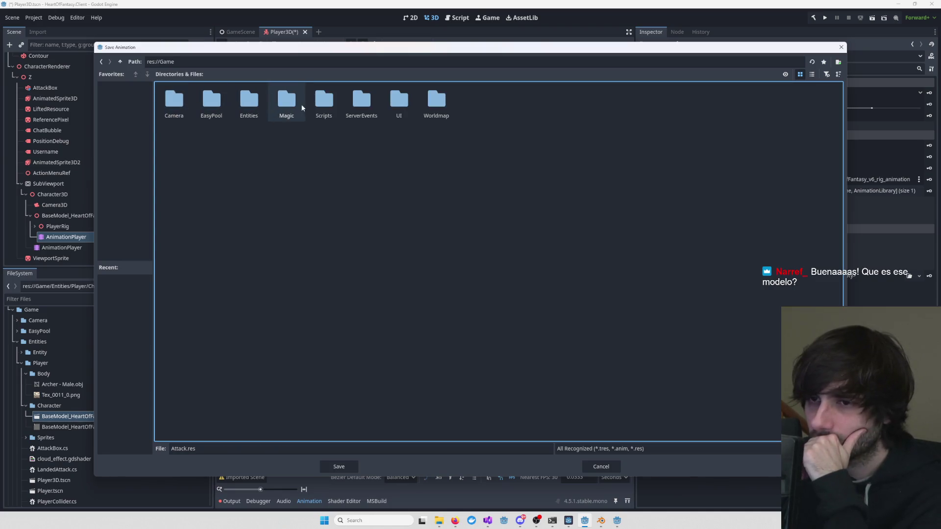
pyautogui.doubleClick(251, 104)
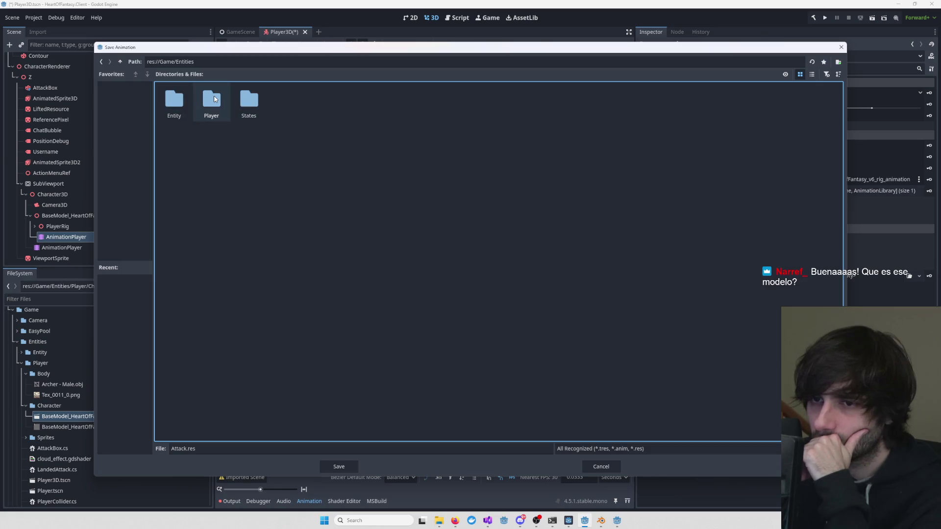
pyautogui.doubleClick(211, 101)
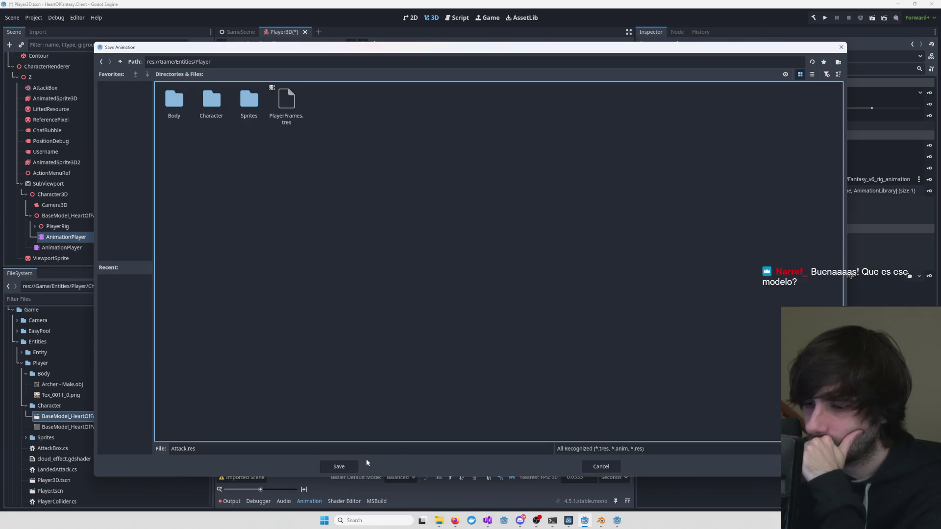
pyautogui.click(340, 466)
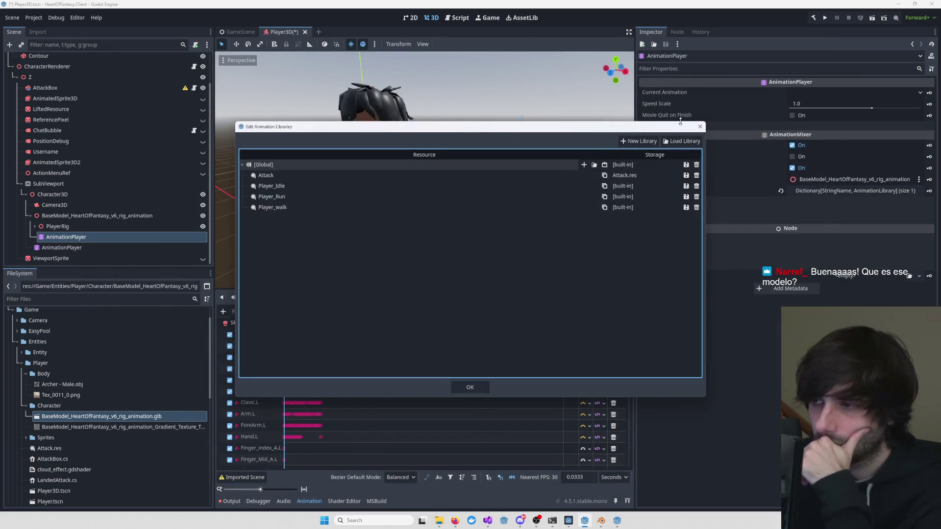
# - Close the libraries manager, select the new AnimationPlayer, and locate Attack.res in the FileSystem
pyautogui.click(700, 127)
pyautogui.click(87, 248)
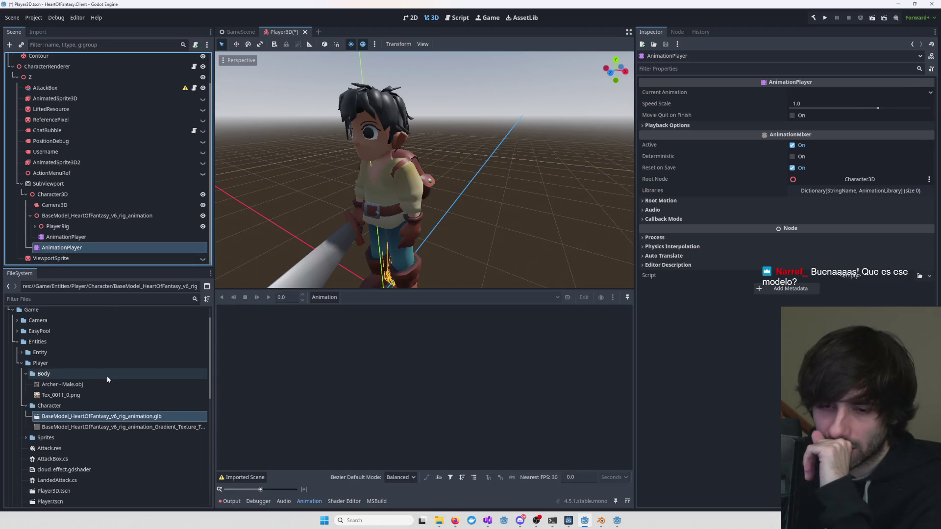
pyautogui.scroll(-1, 84, 407)
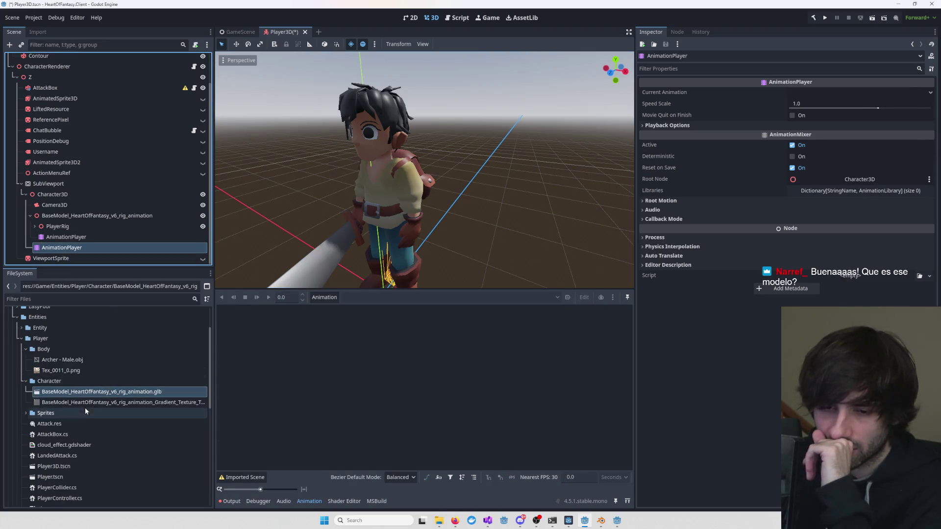
pyautogui.click(26, 381)
pyautogui.click(25, 390)
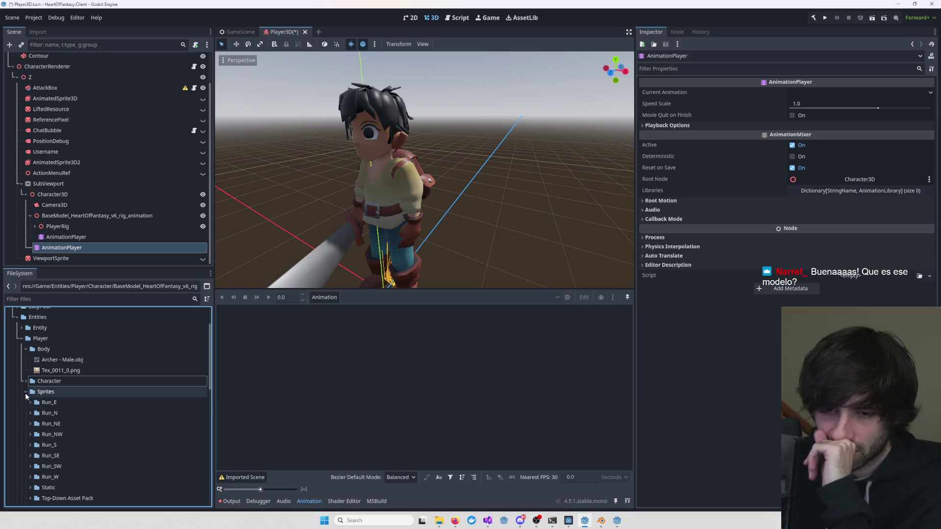
pyautogui.click(26, 391)
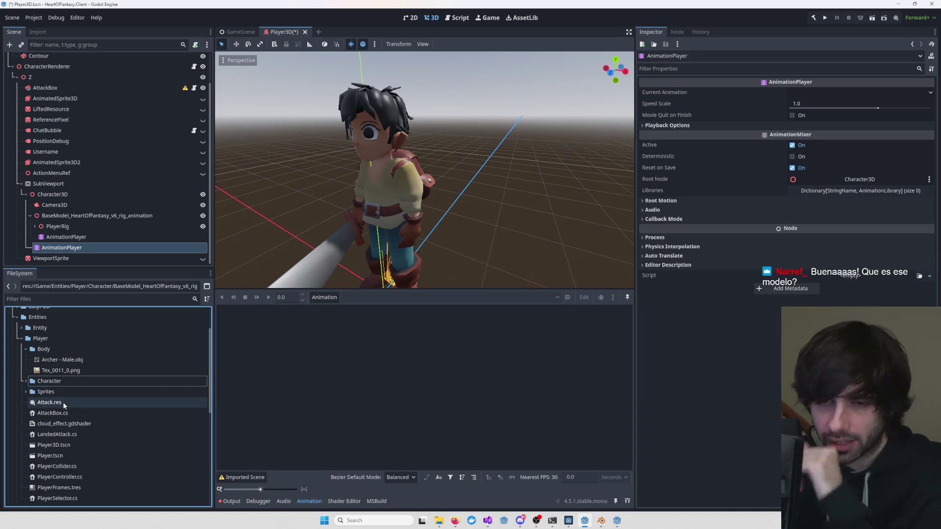
pyautogui.click(77, 248)
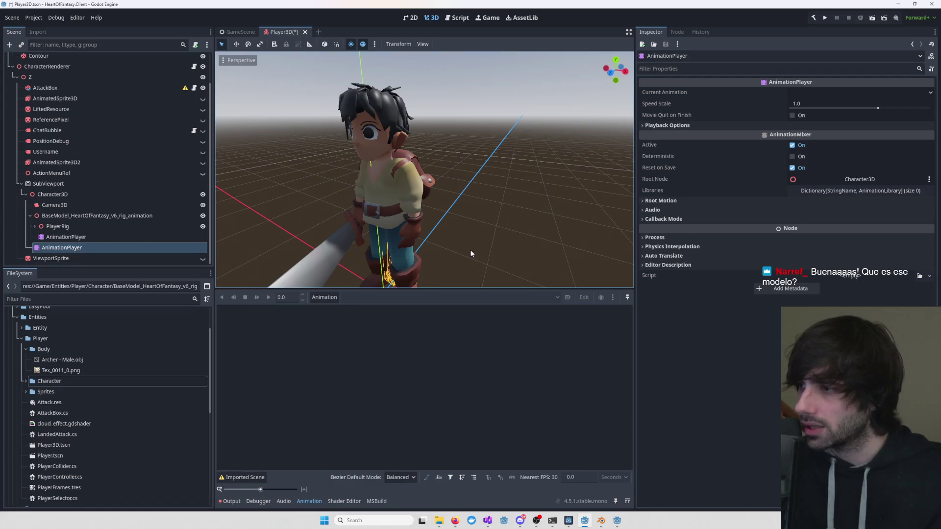
pyautogui.click(53, 248)
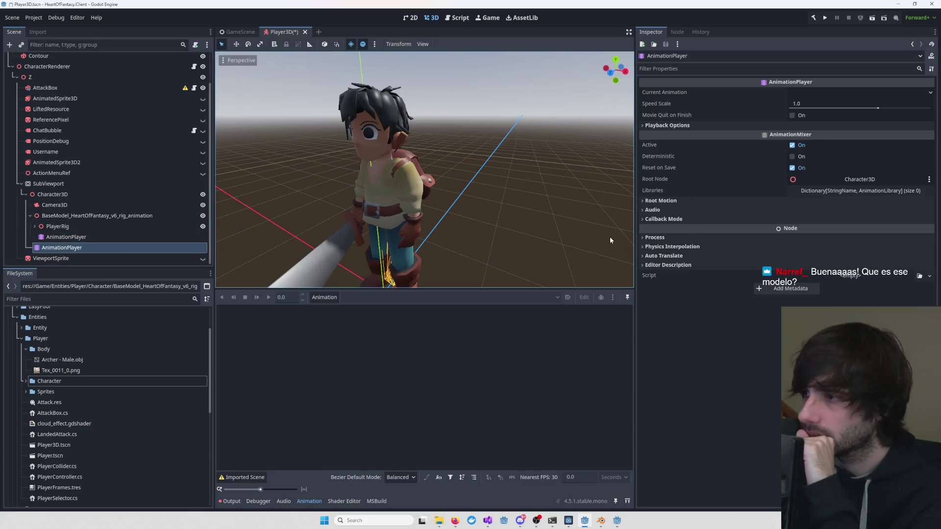
pyautogui.click(905, 179)
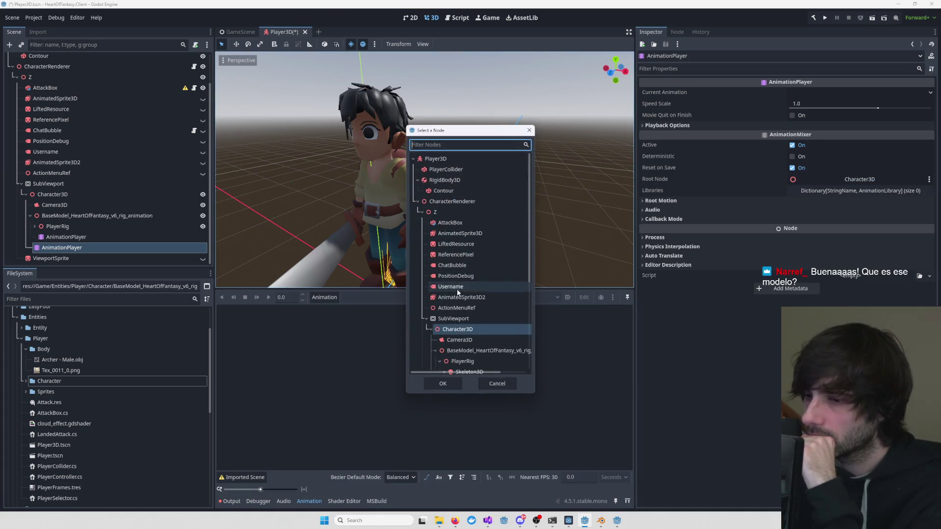
# - Set the new AnimationPlayer's root node to BaseModel_HeartOfFantasy_v6_rig_animation and expand Root Motion
pyautogui.scroll(-1, 474, 324)
pyautogui.click(483, 298)
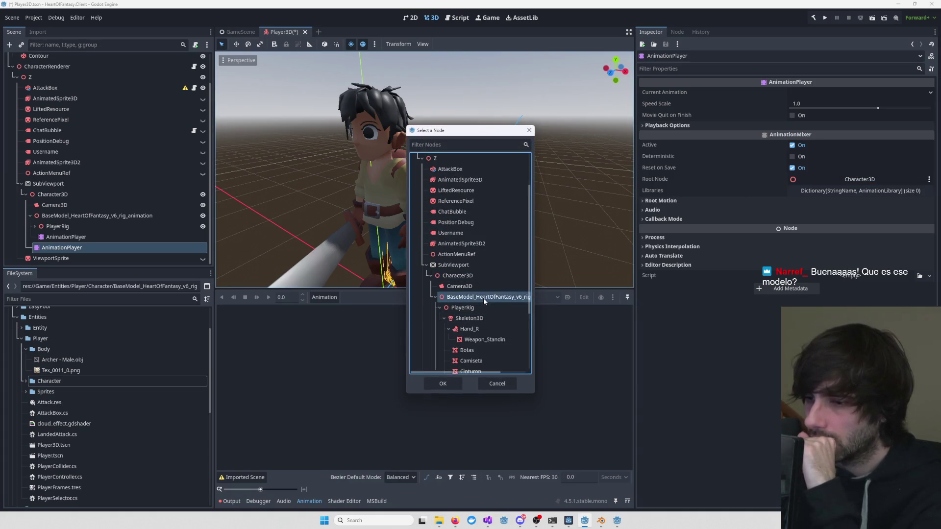
pyautogui.click(444, 383)
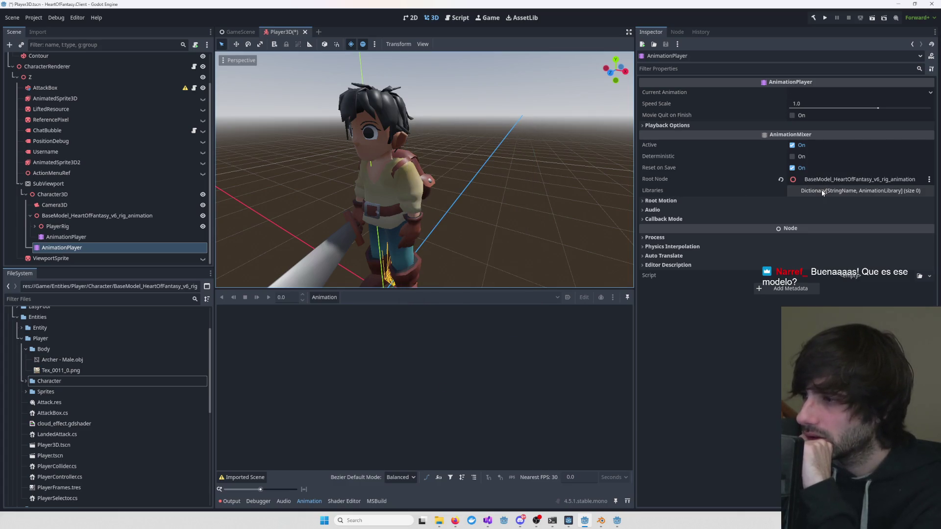
pyautogui.click(671, 202)
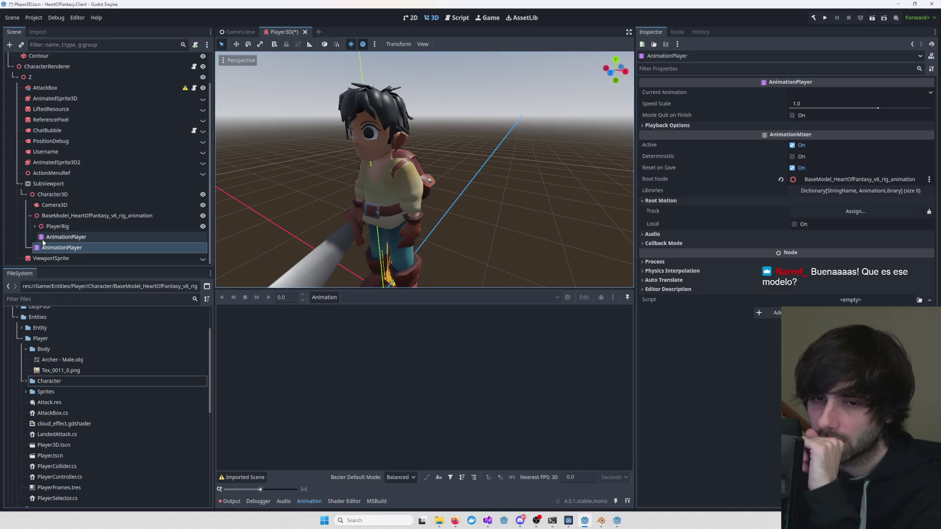
# - Compare the original and new AnimationPlayers, then bring up the new one's Animation menu
pyautogui.click(61, 238)
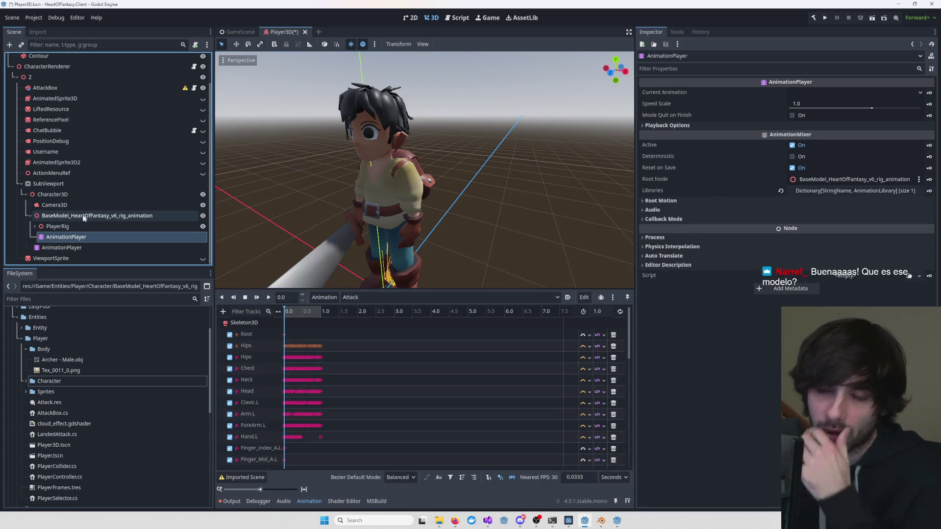
pyautogui.click(63, 248)
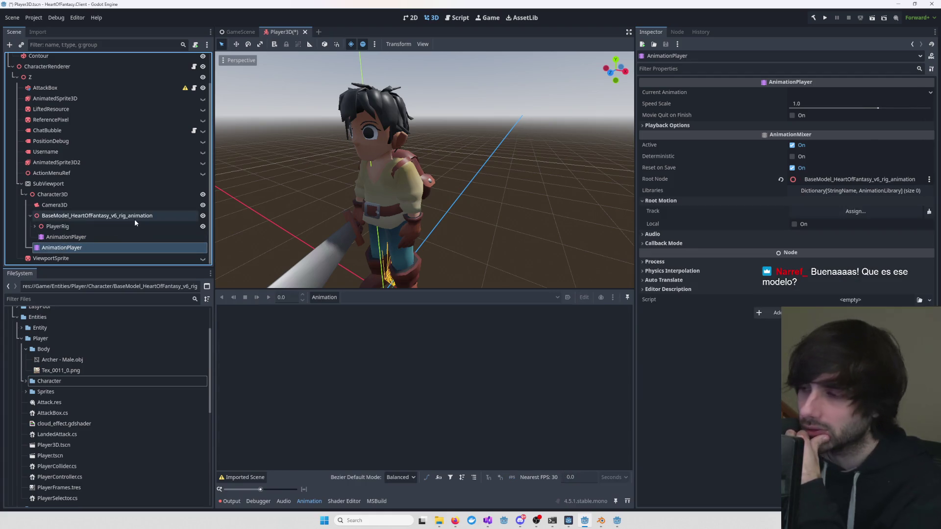
pyautogui.click(63, 238)
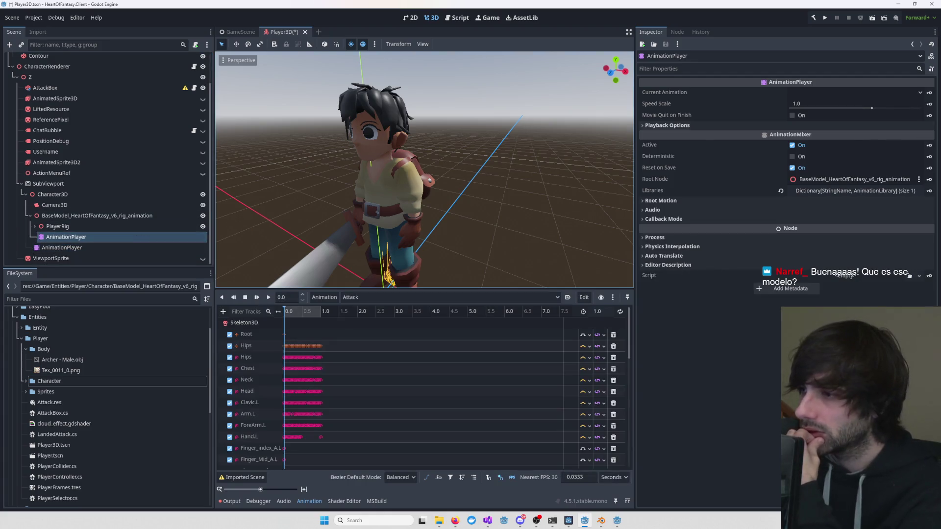
pyautogui.click(136, 249)
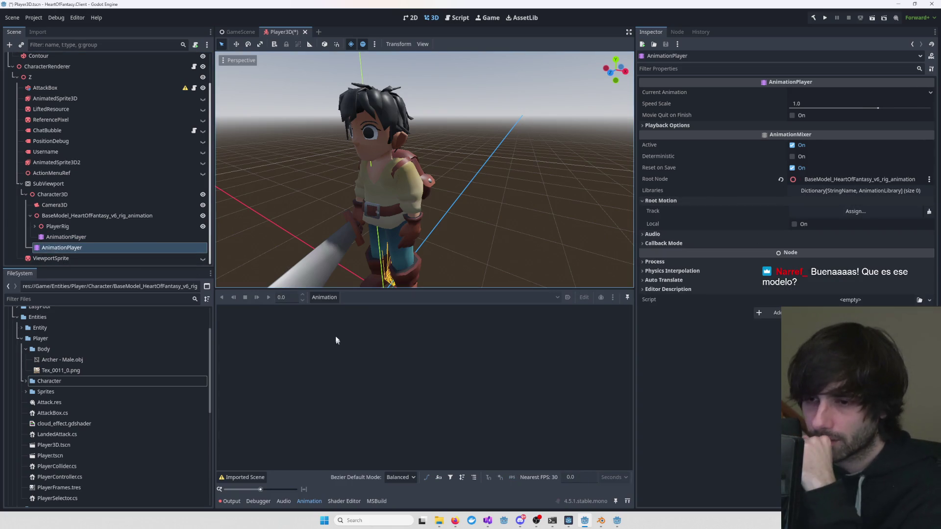
pyautogui.click(322, 297)
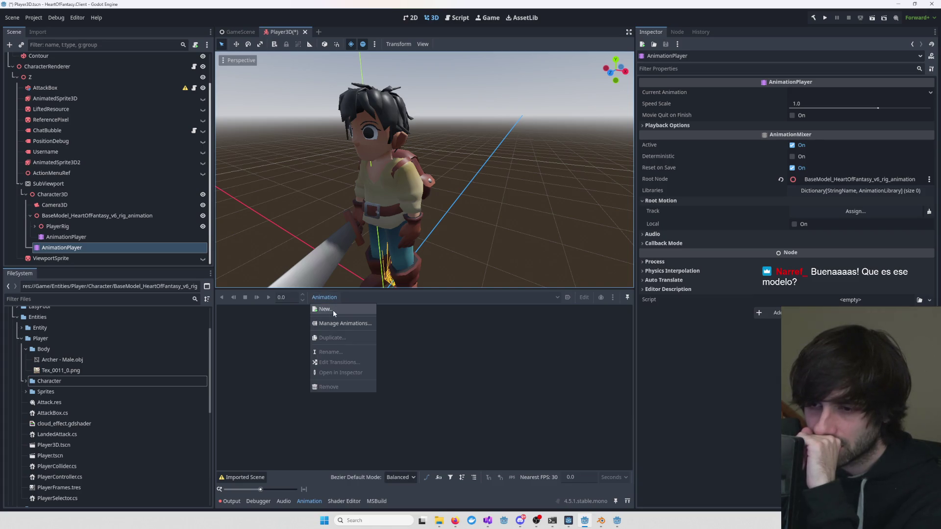
pyautogui.click(333, 323)
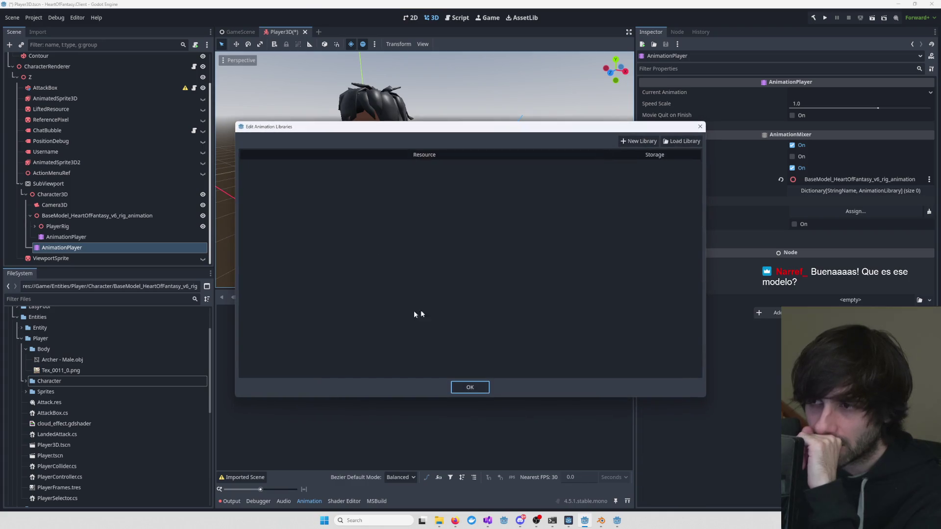
pyautogui.click(675, 145)
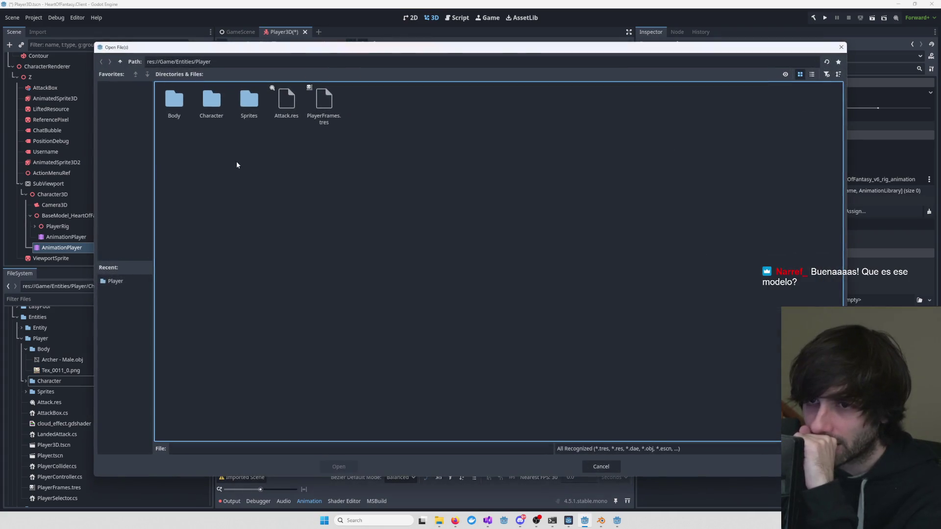
pyautogui.doubleClick(286, 104)
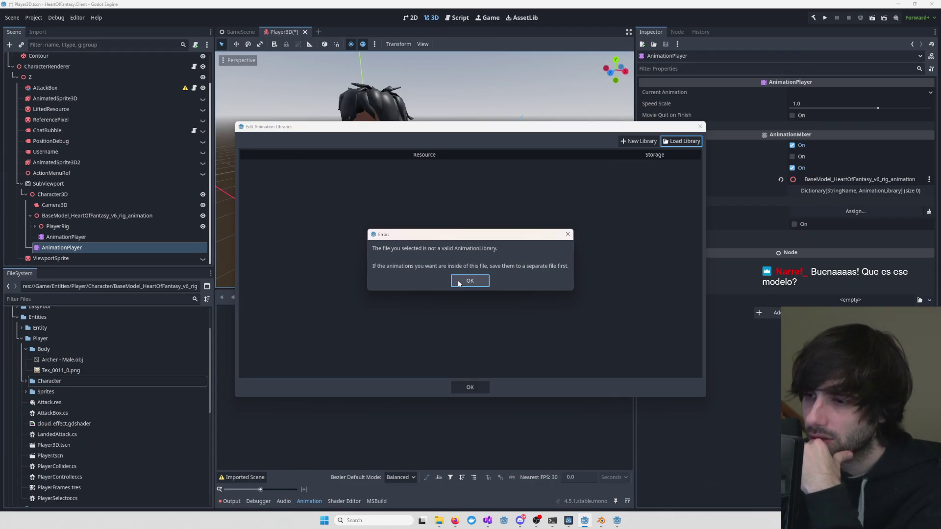
pyautogui.click(458, 283)
pyautogui.click(677, 142)
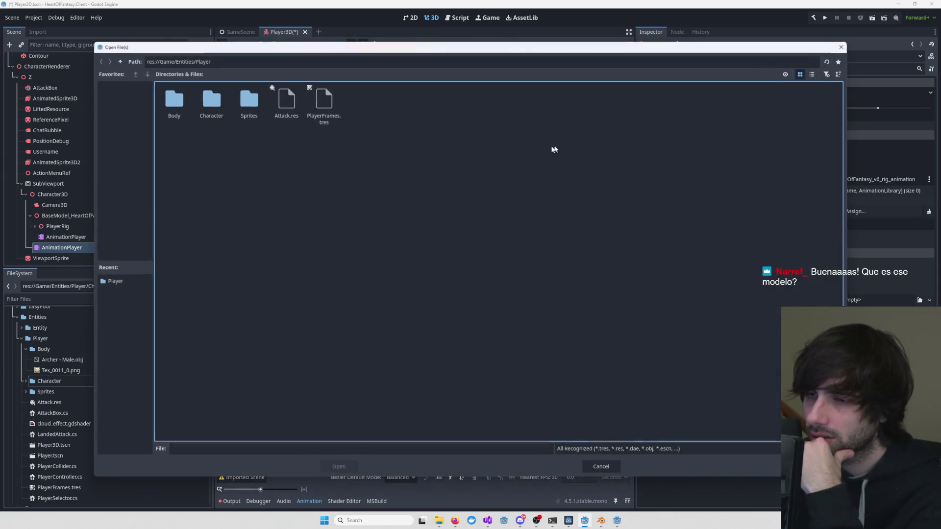
pyautogui.click(289, 114)
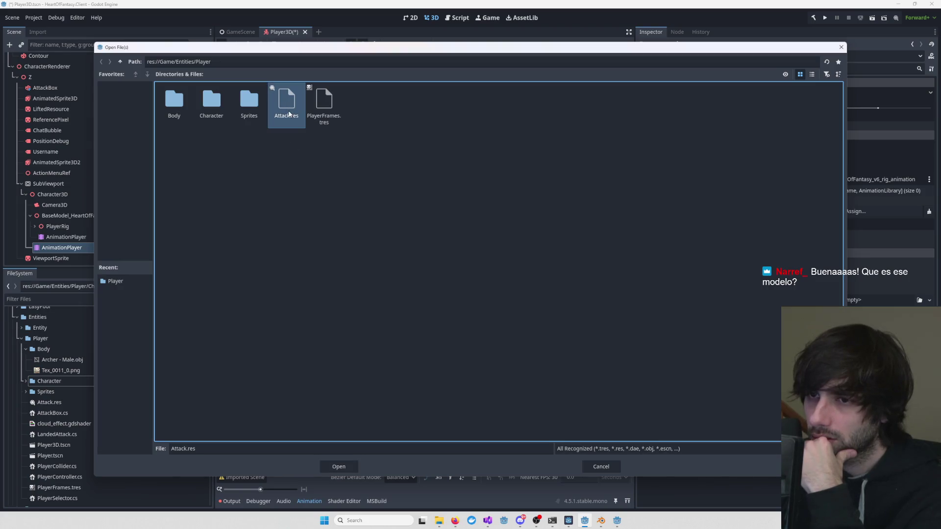
pyautogui.doubleClick(289, 114)
pyautogui.click(453, 279)
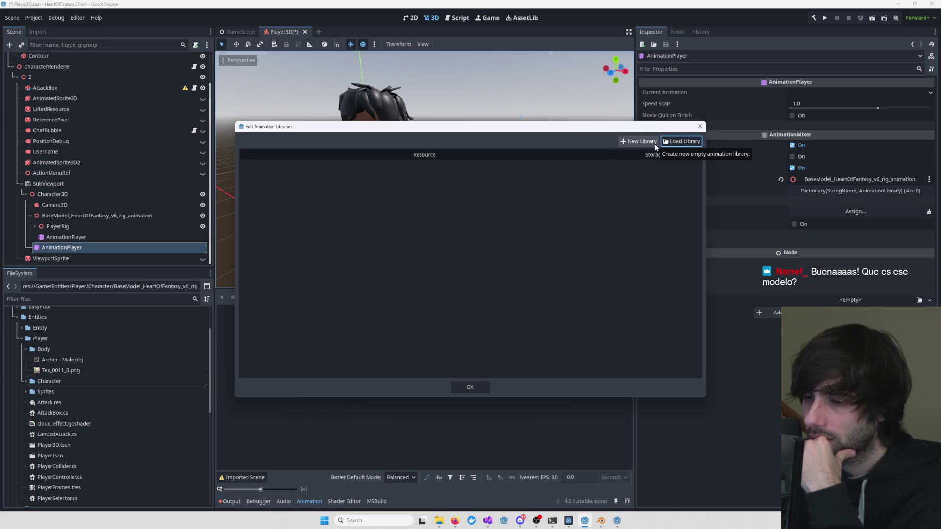
pyautogui.moveTo(538, 131)
pyautogui.mouseDown()
pyautogui.moveTo(584, 191)
pyautogui.moveTo(603, 163)
pyautogui.moveTo(552, 144)
pyautogui.mouseUp()
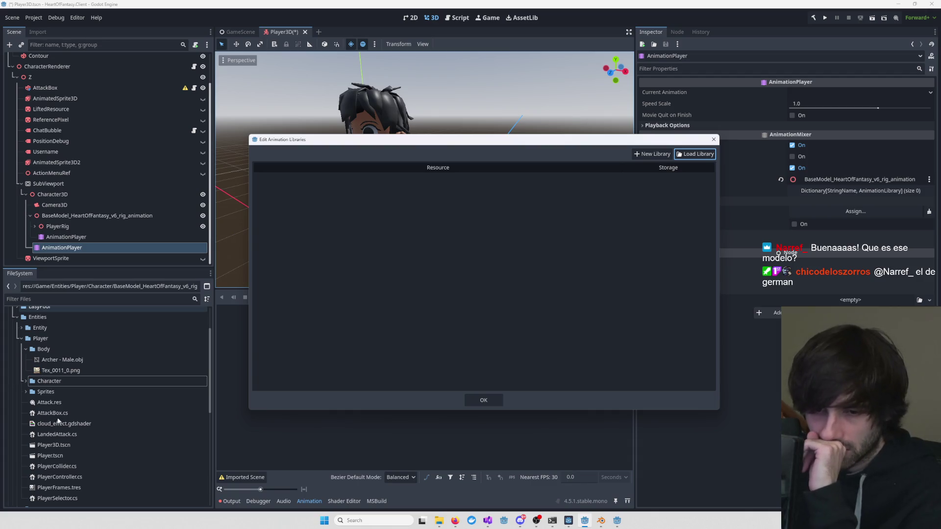
# - Create a new library named MyLibrary and load the Attack animation from Attack.res into it
pyautogui.click(71, 407)
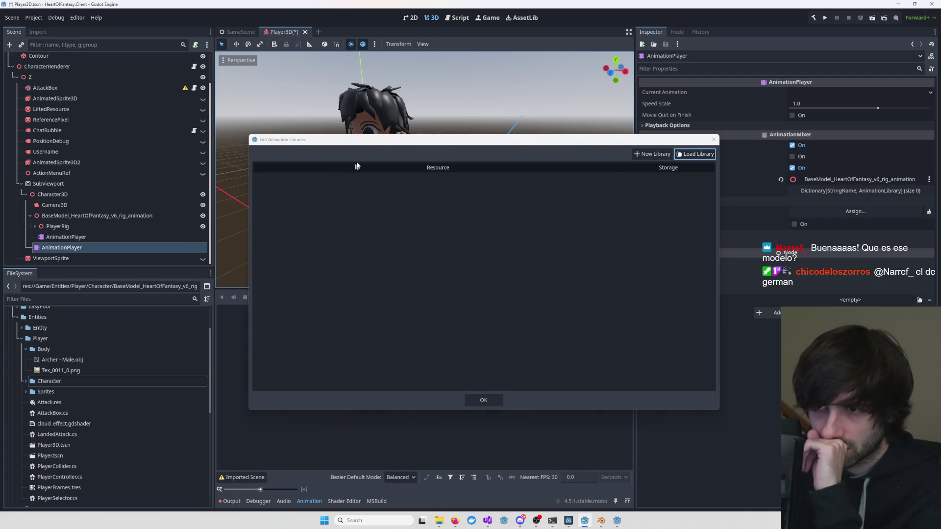
pyautogui.moveTo(375, 145); pyautogui.dragTo(458, 156)
pyautogui.click(633, 181)
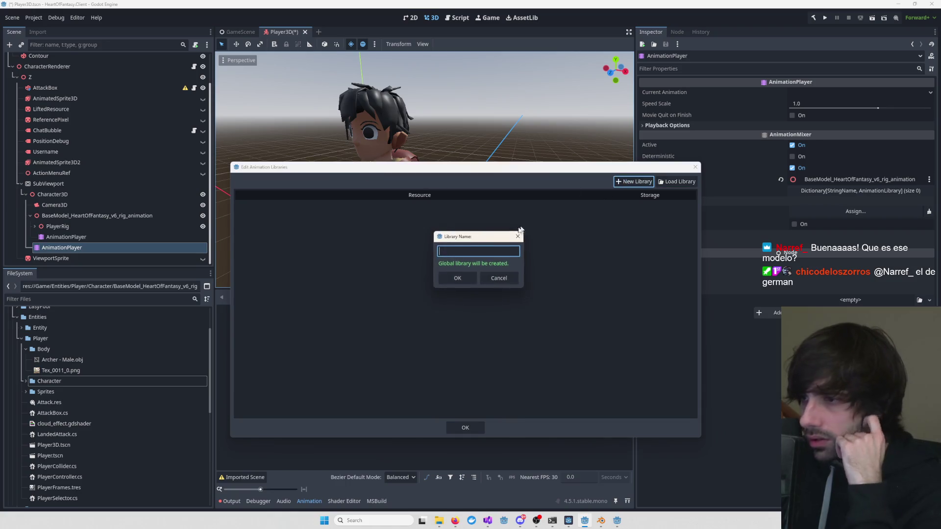
pyautogui.write('MyLibrary')
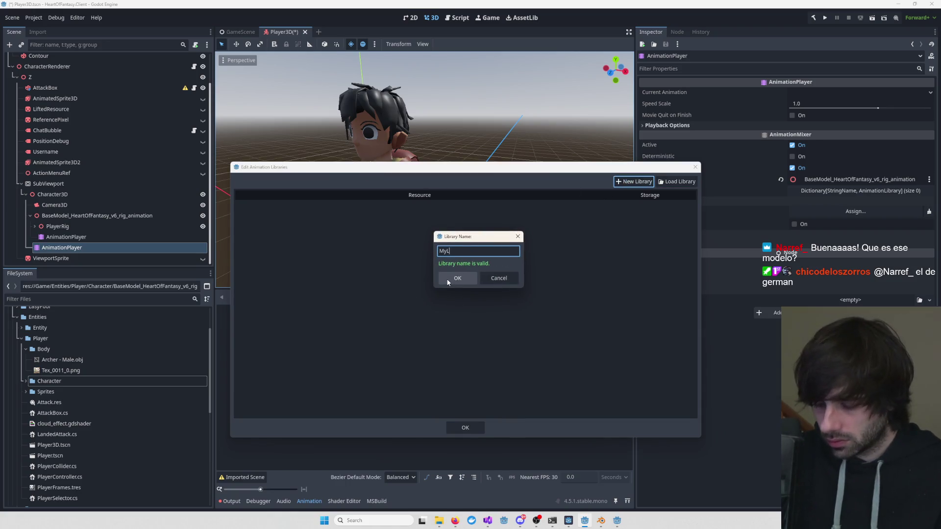
pyautogui.press('Return')
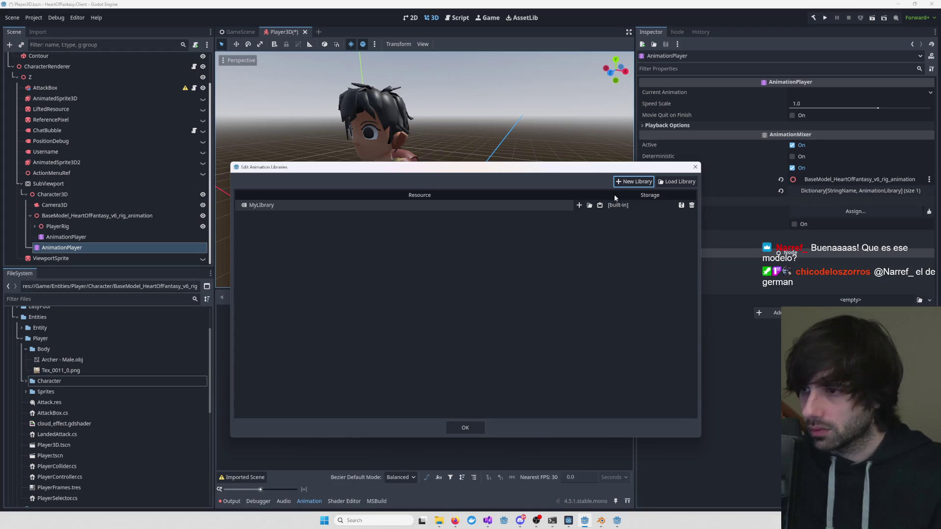
pyautogui.click(590, 206)
pyautogui.doubleClick(289, 111)
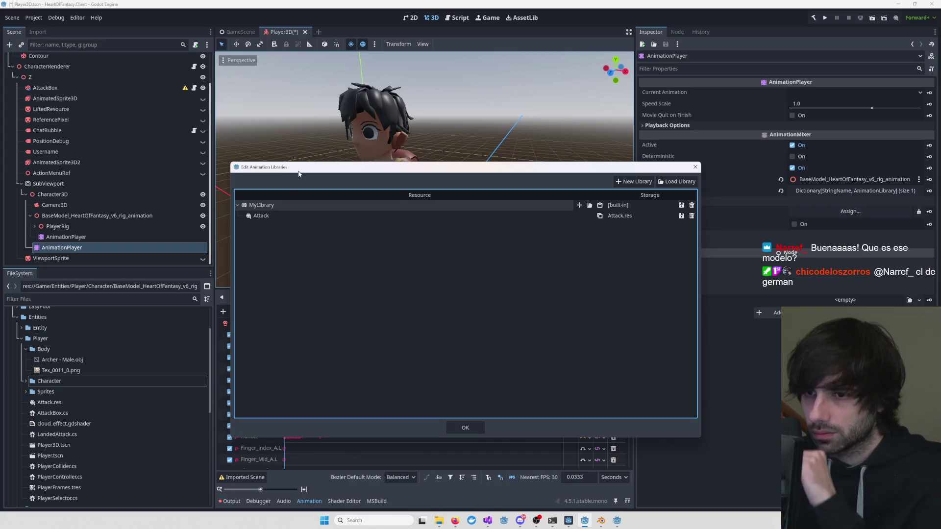
pyautogui.moveTo(297, 172); pyautogui.dragTo(310, 168)
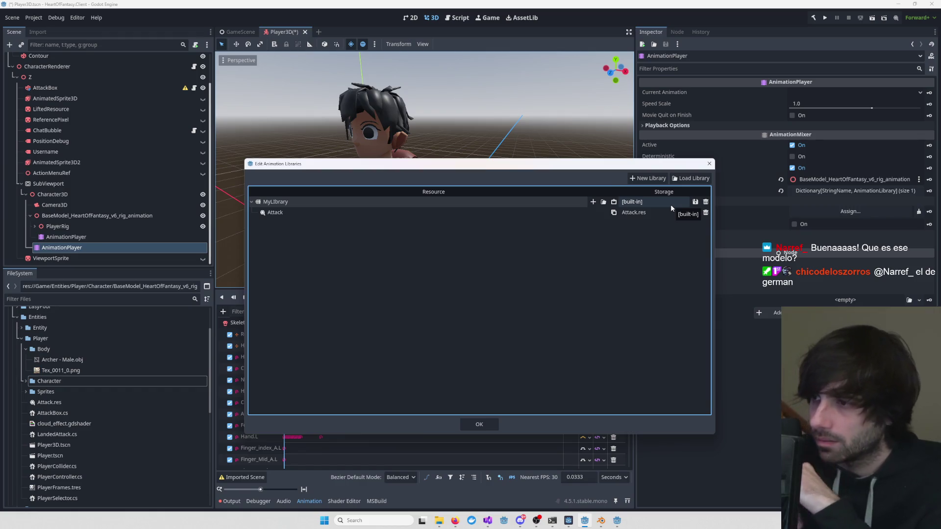
# - Reposition the Edit Animation Libraries dialog and confirm it, loading MyLibrary/Attack into the timeline
pyautogui.moveTo(658, 166)
pyautogui.mouseDown()
pyautogui.moveTo(855, 275)
pyautogui.moveTo(763, 229)
pyautogui.mouseUp()
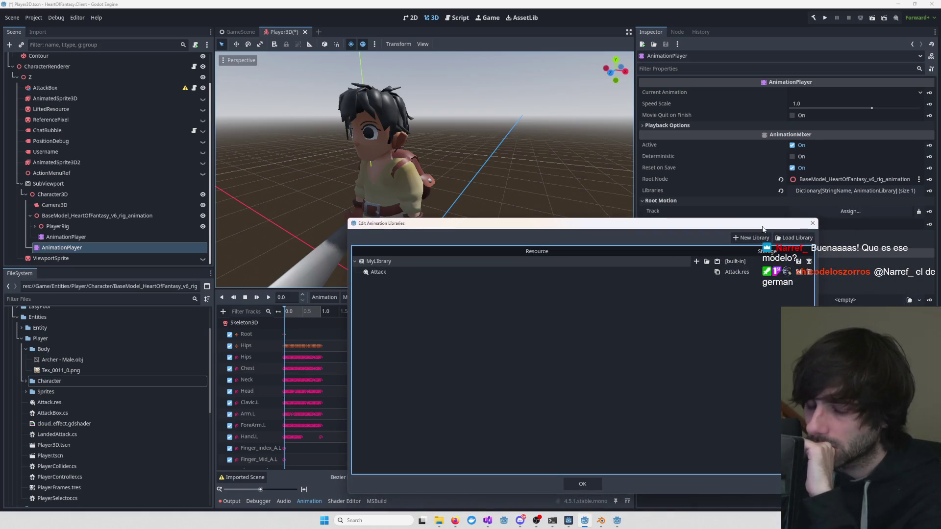
pyautogui.moveTo(763, 229); pyautogui.dragTo(753, 223)
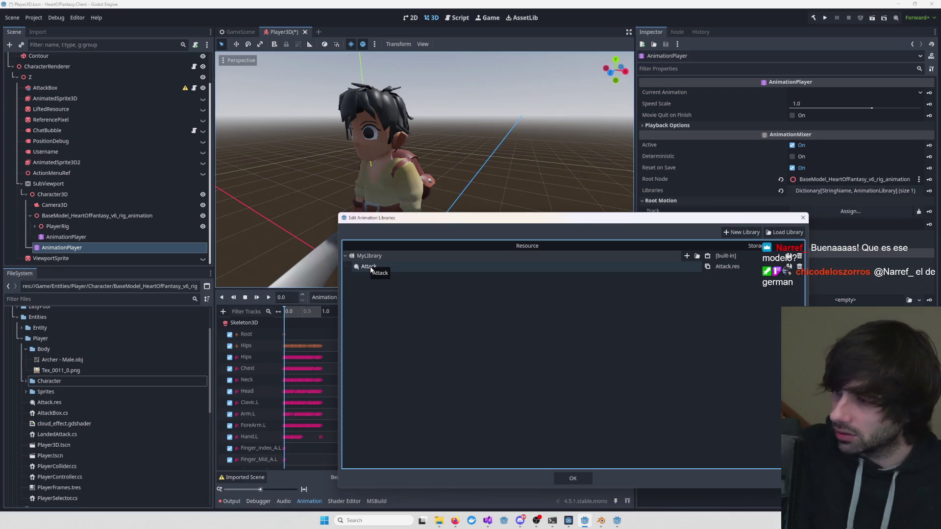
pyautogui.click(584, 481)
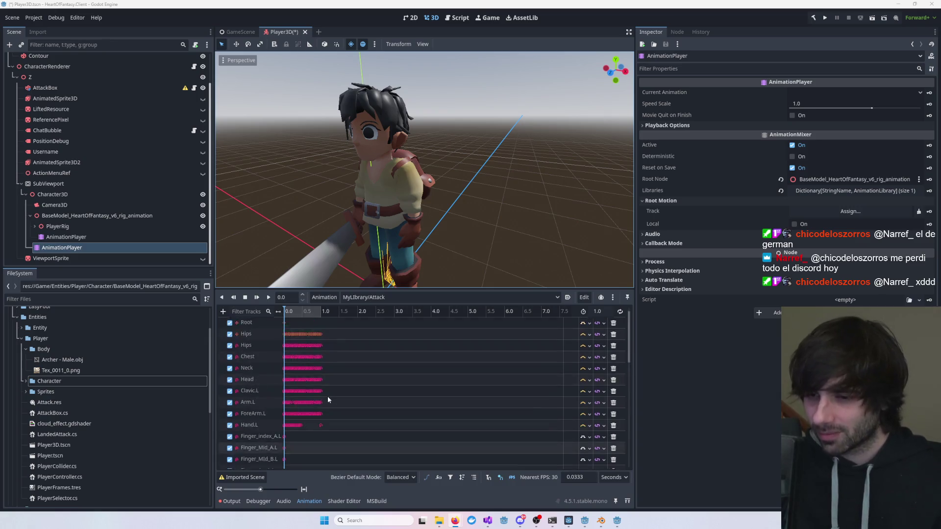
# - Enlarge the 3D viewport and orbit to see the Attack pose from the side and front
pyautogui.moveTo(506, 209)
pyautogui.mouseDown()
pyautogui.moveTo(490, 205)
pyautogui.moveTo(402, 265)
pyautogui.mouseUp()
pyautogui.moveTo(445, 289); pyautogui.dragTo(450, 331)
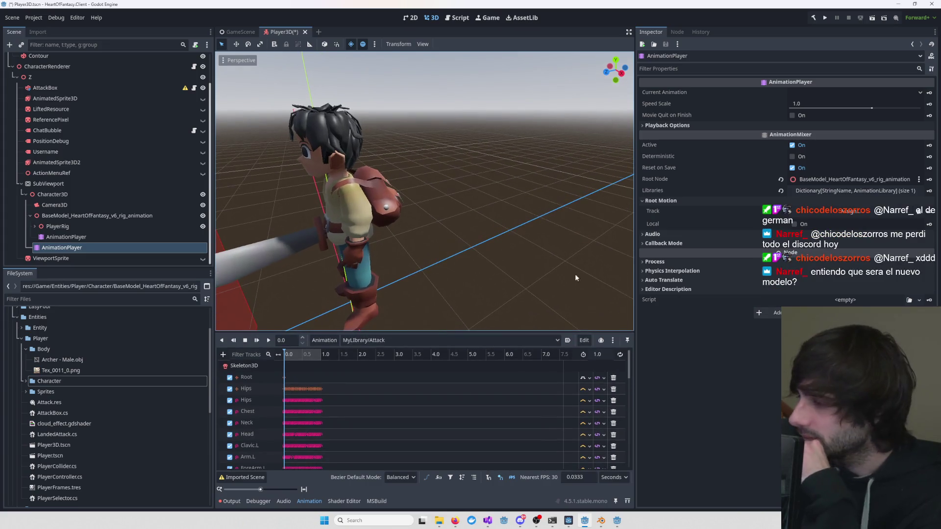
pyautogui.moveTo(527, 265); pyautogui.dragTo(584, 255)
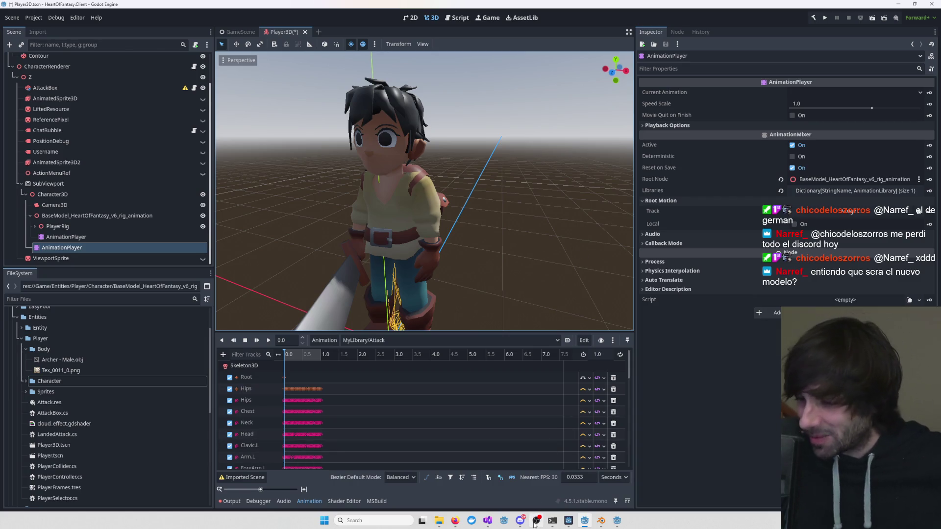
pyautogui.moveTo(552, 521)
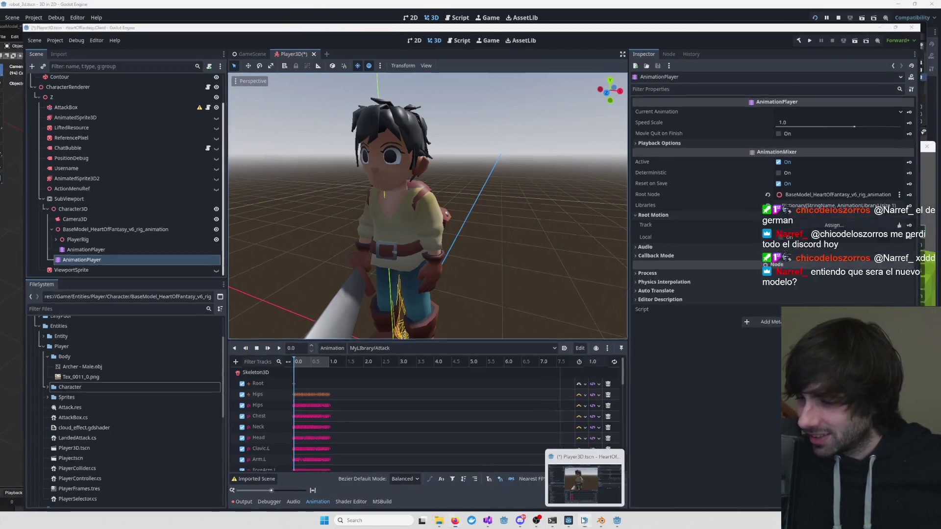
# - Bring the animation preview window to the screen centre and orbit its camera around the character
pyautogui.click(568, 483)
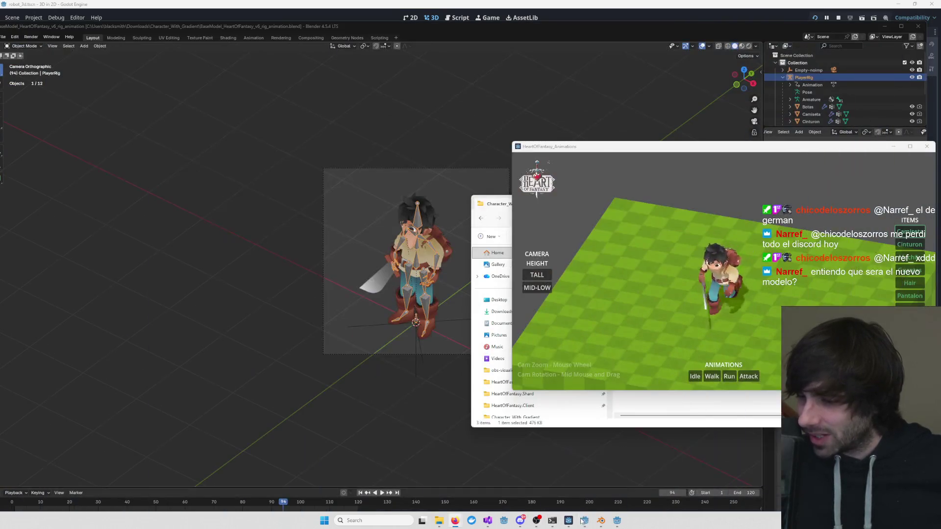
pyautogui.moveTo(687, 150); pyautogui.dragTo(444, 141)
pyautogui.scroll(5, 490, 255)
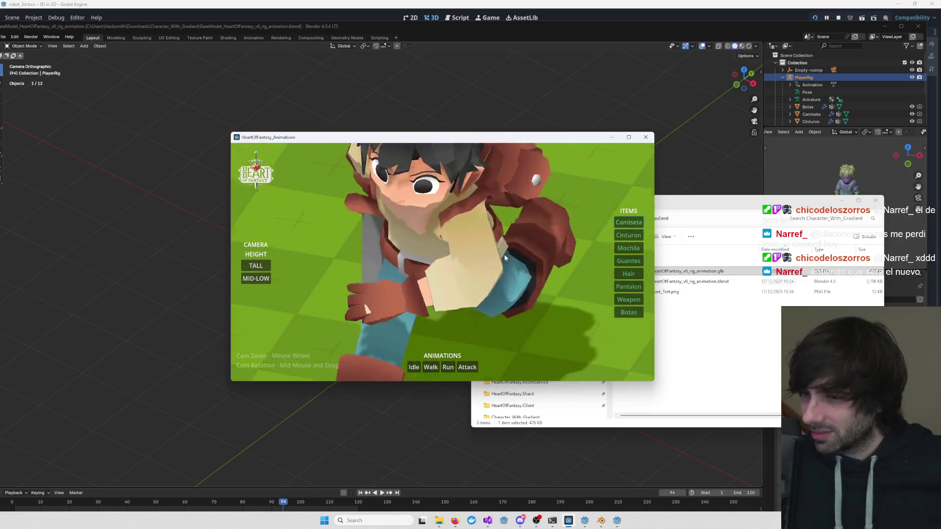
pyautogui.scroll(-4, 490, 254)
pyautogui.scroll(1, 519, 275)
pyautogui.moveTo(518, 270)
pyautogui.mouseDown()
pyautogui.moveTo(377, 270)
pyautogui.moveTo(529, 260)
pyautogui.mouseUp()
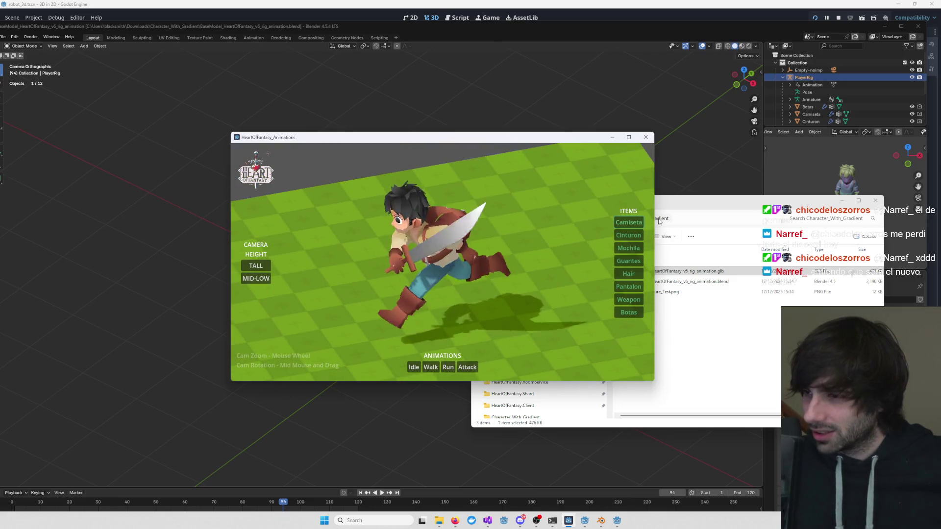
# - Test hiding the shirt, backpack, gloves, hair and pants, then restore every item
pyautogui.click(629, 222)
pyautogui.click(631, 248)
pyautogui.click(631, 261)
pyautogui.click(629, 274)
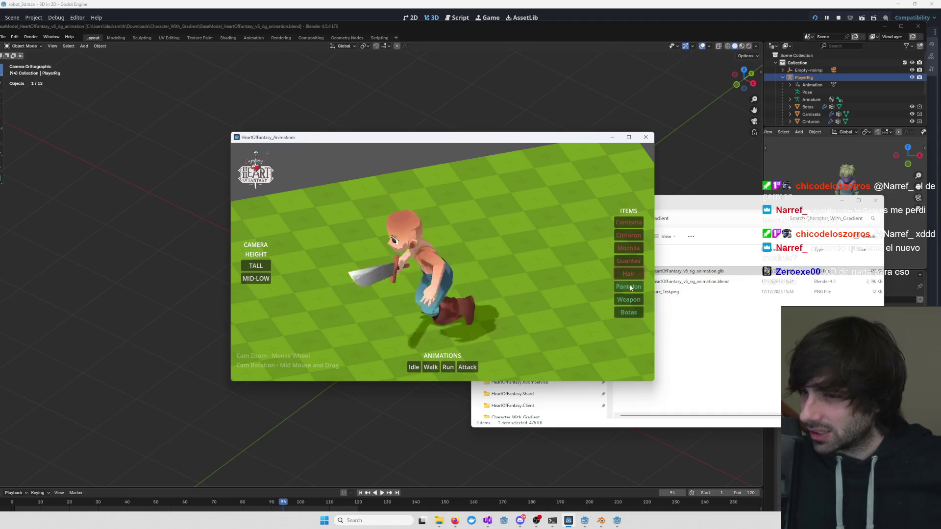
pyautogui.click(629, 287)
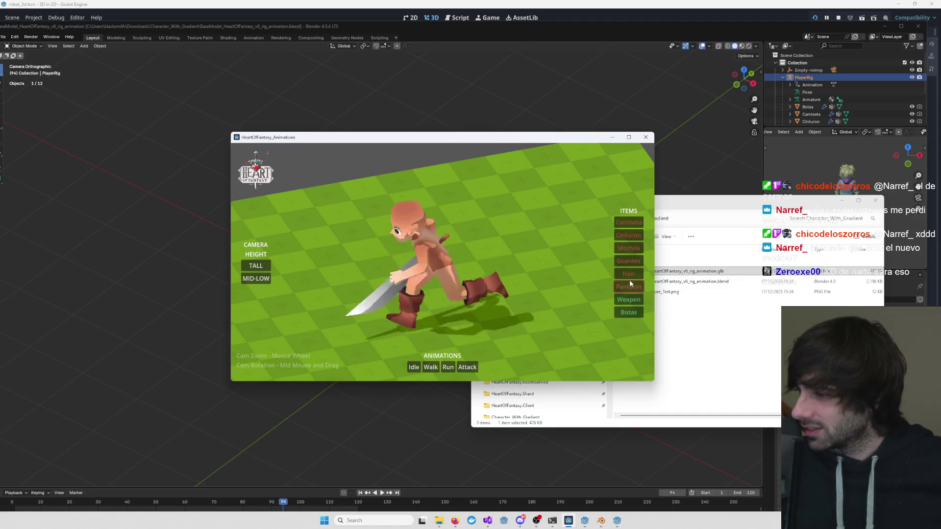
pyautogui.click(630, 284)
pyautogui.click(629, 274)
pyautogui.click(629, 260)
pyautogui.click(628, 248)
pyautogui.click(628, 236)
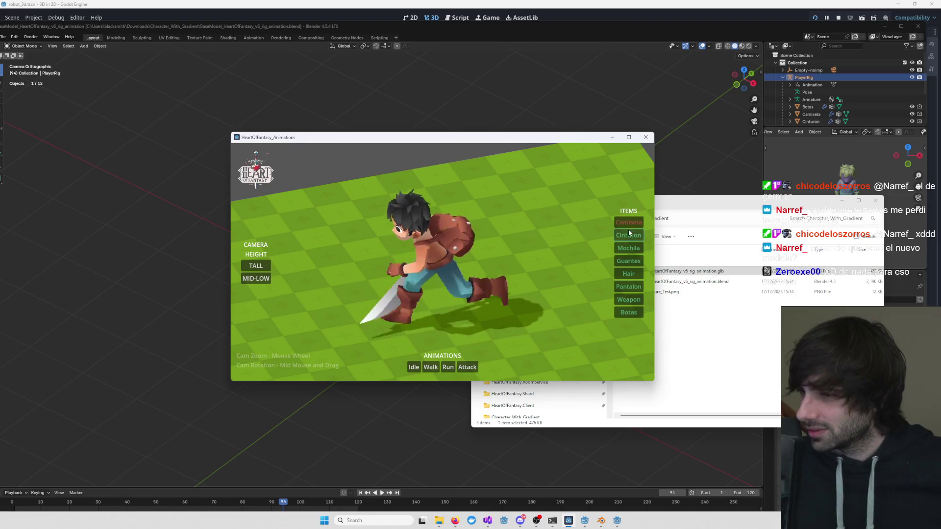
pyautogui.click(629, 222)
# - From a front view, hide pants, gloves, backpack, belt and shirt, keeping the sword, then return to isometric
pyautogui.moveTo(578, 245)
pyautogui.mouseDown()
pyautogui.moveTo(524, 276)
pyautogui.moveTo(500, 269)
pyautogui.mouseUp()
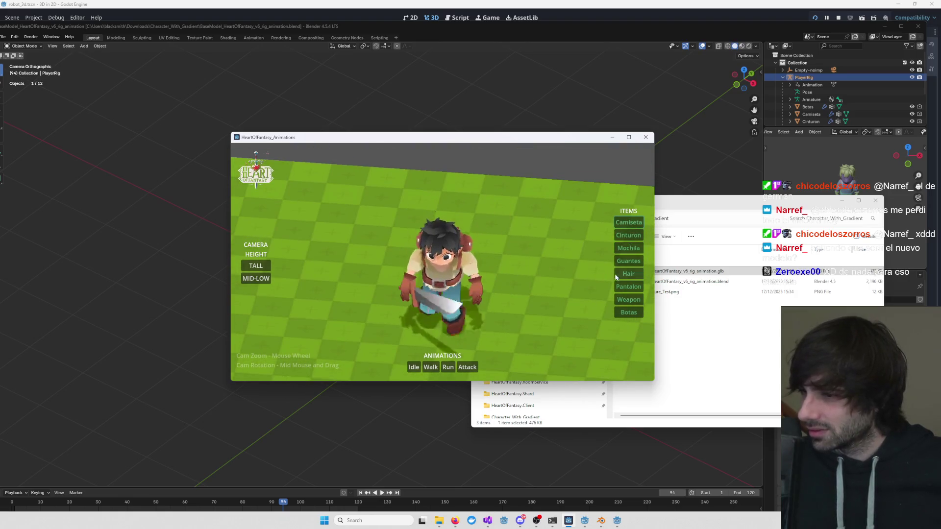
pyautogui.click(629, 286)
pyautogui.click(624, 301)
pyautogui.click(624, 303)
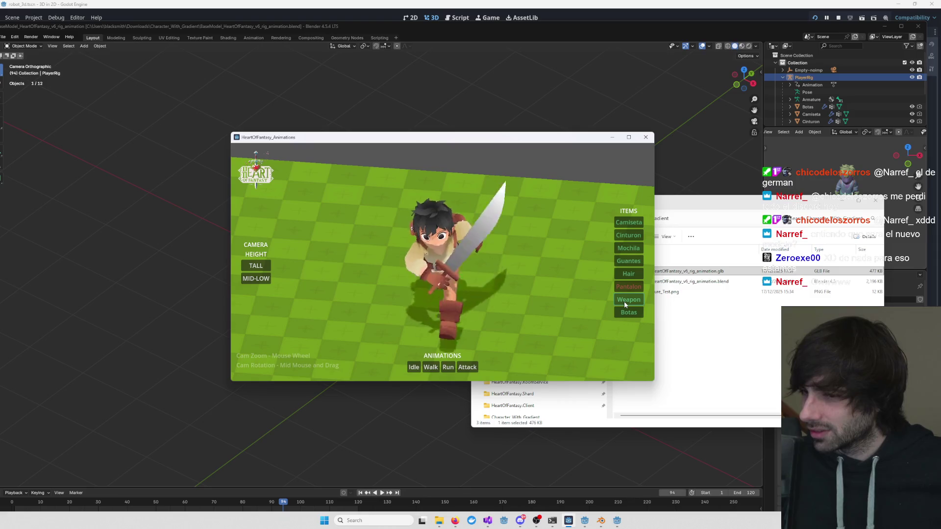
pyautogui.click(624, 302)
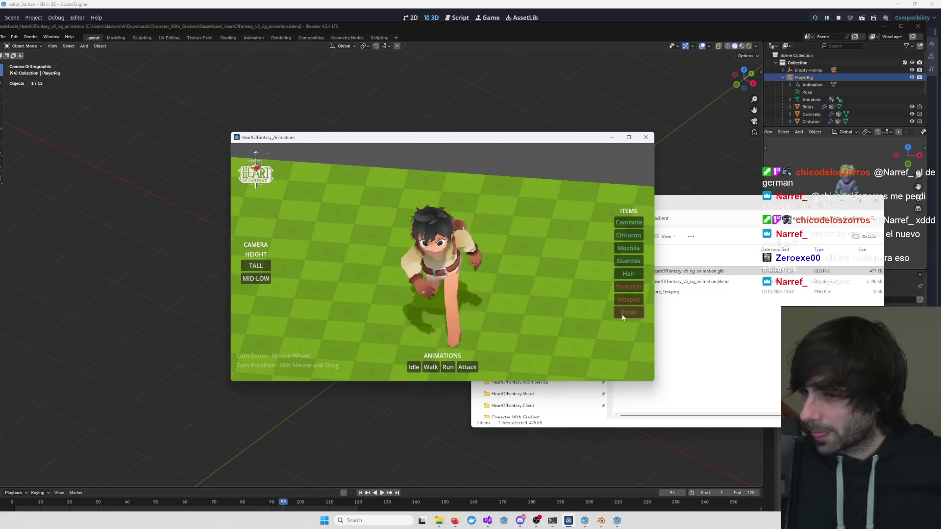
pyautogui.click(627, 261)
pyautogui.click(625, 248)
pyautogui.click(625, 235)
pyautogui.click(624, 223)
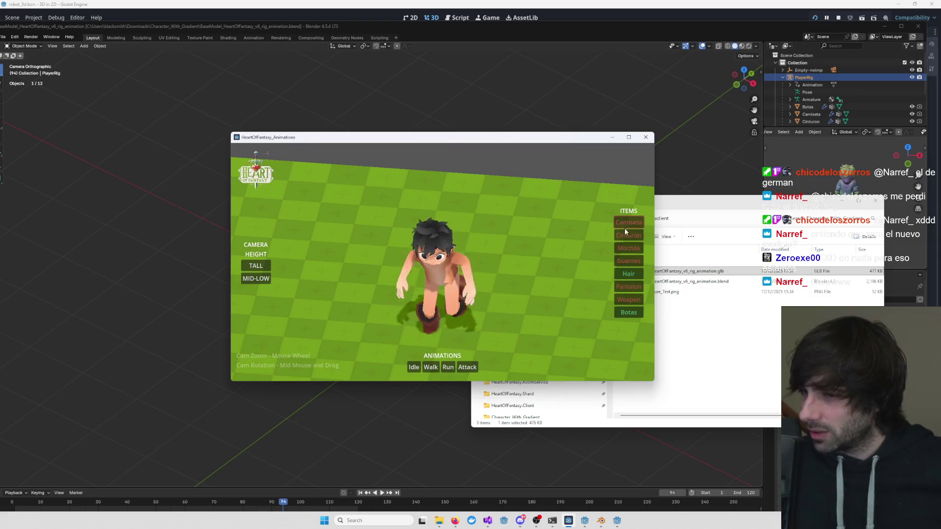
pyautogui.click(628, 300)
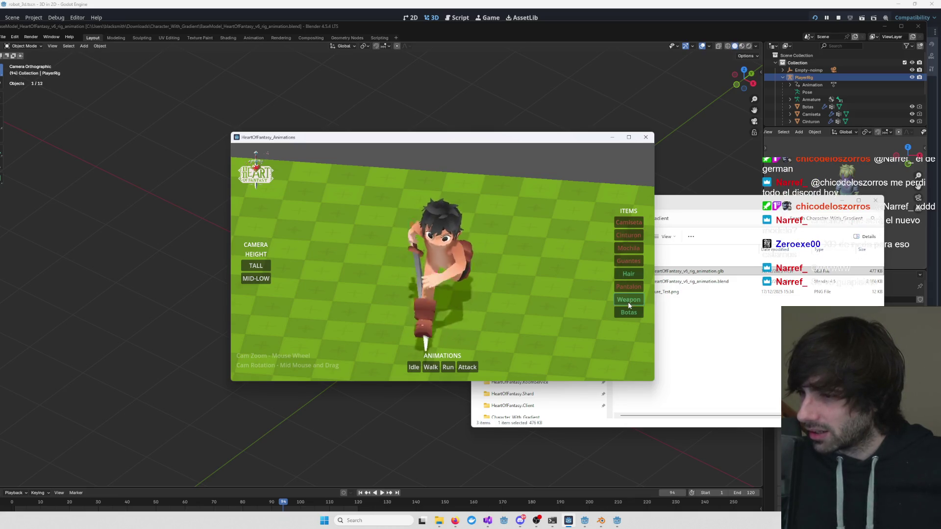
pyautogui.moveTo(414, 288)
pyautogui.mouseDown()
pyautogui.moveTo(466, 278)
pyautogui.moveTo(407, 277)
pyautogui.moveTo(498, 240)
pyautogui.moveTo(442, 245)
pyautogui.moveTo(504, 237)
pyautogui.moveTo(428, 249)
pyautogui.mouseUp()
pyautogui.scroll(3, 441, 265)
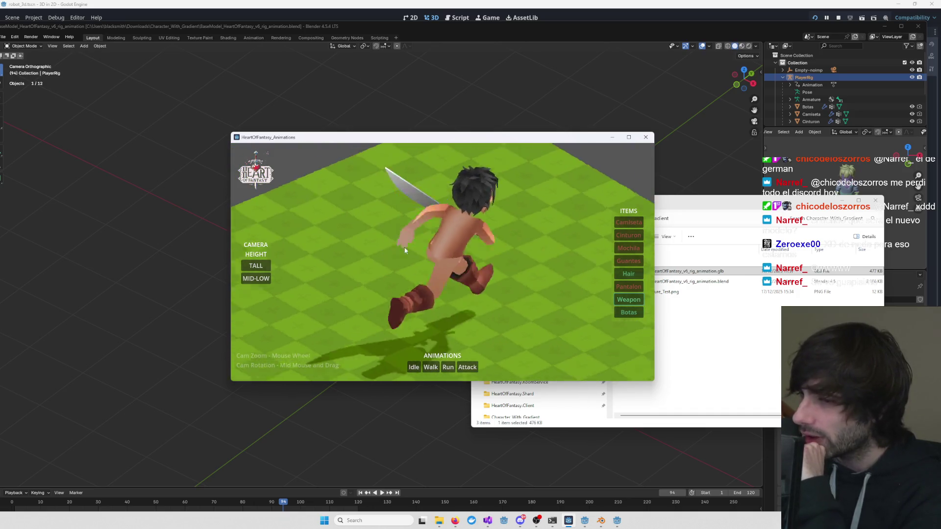
pyautogui.scroll(-3, 427, 245)
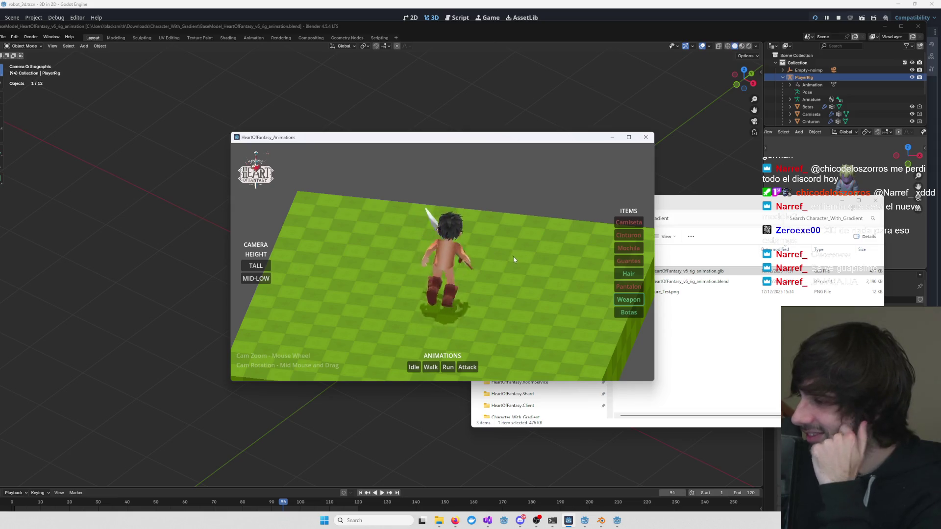
# - Put the pants, gloves and backpack back on the character and orbit around it
pyautogui.click(621, 286)
pyautogui.click(626, 260)
pyautogui.click(627, 248)
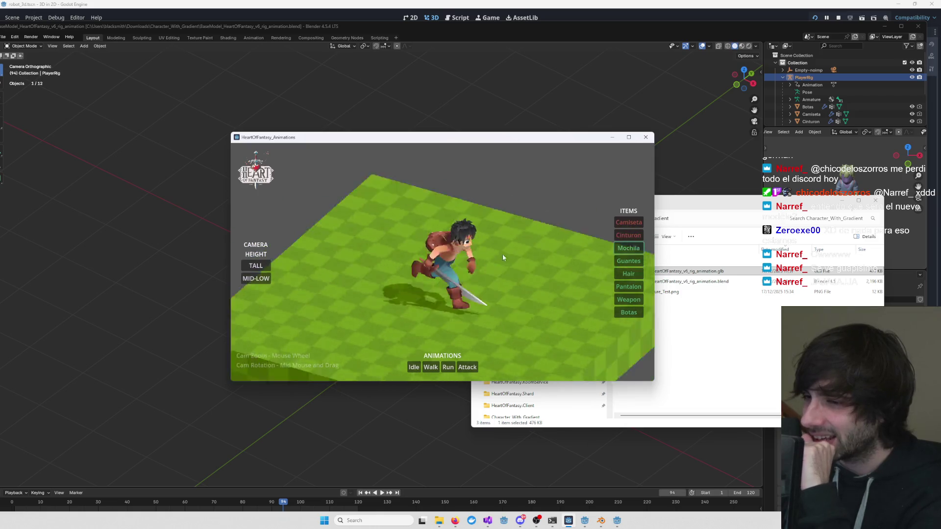
pyautogui.moveTo(484, 254); pyautogui.dragTo(544, 247)
pyautogui.scroll(5, 504, 256)
pyautogui.scroll(-5, 529, 241)
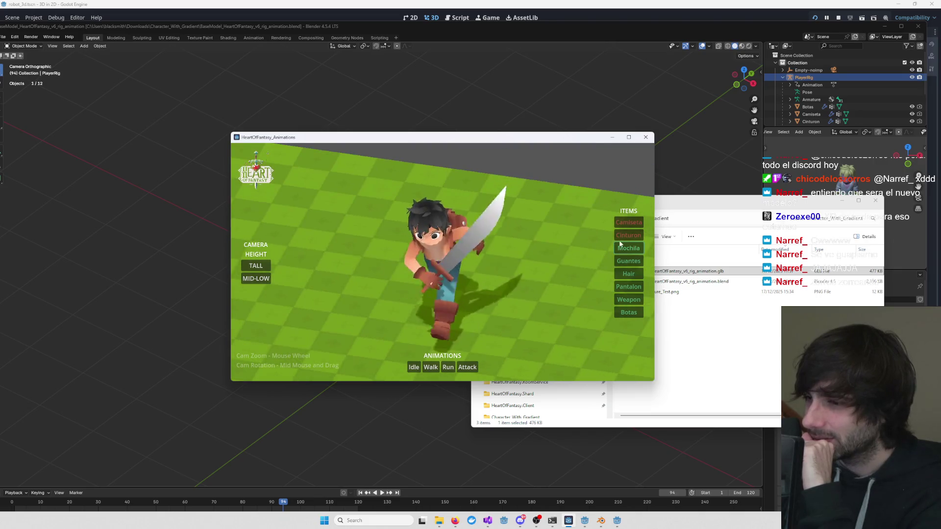
# - Equip the belt and play the Idle animation, viewing it from the side, front and back
pyautogui.click(627, 235)
pyautogui.scroll(5, 530, 254)
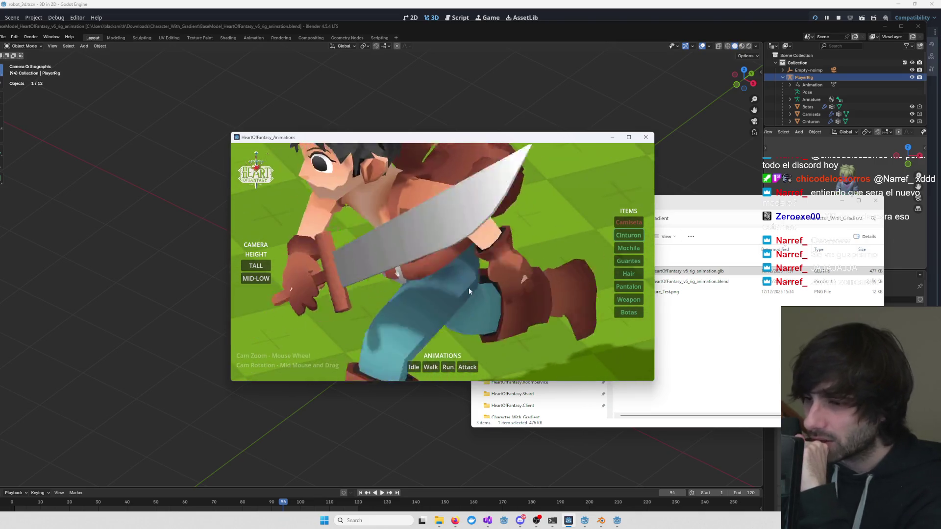
pyautogui.scroll(-5, 468, 287)
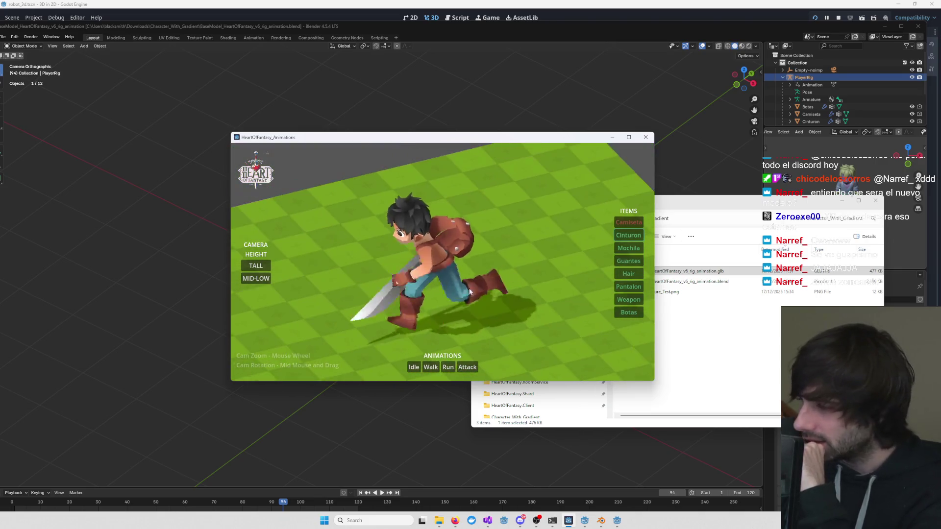
pyautogui.click(413, 367)
pyautogui.scroll(5, 478, 301)
pyautogui.scroll(-5, 478, 301)
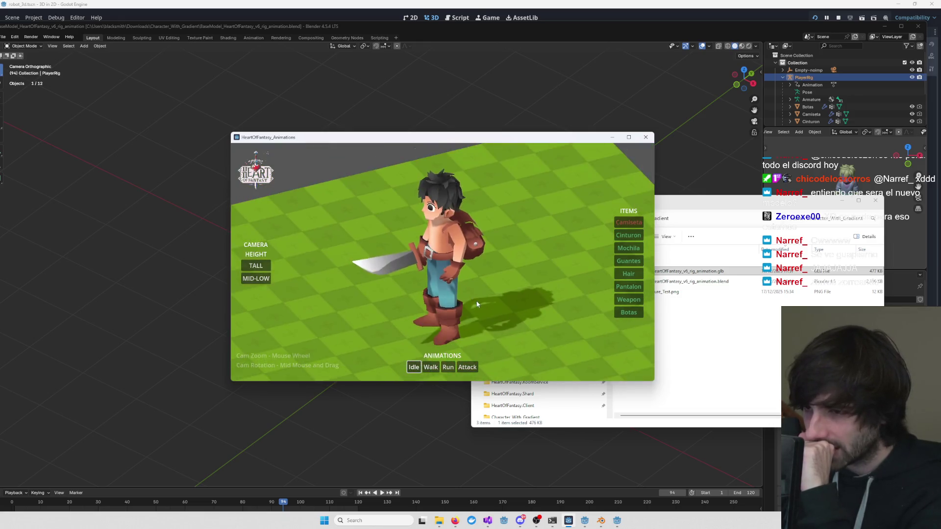
pyautogui.moveTo(478, 301); pyautogui.dragTo(537, 291)
pyautogui.scroll(5, 537, 291)
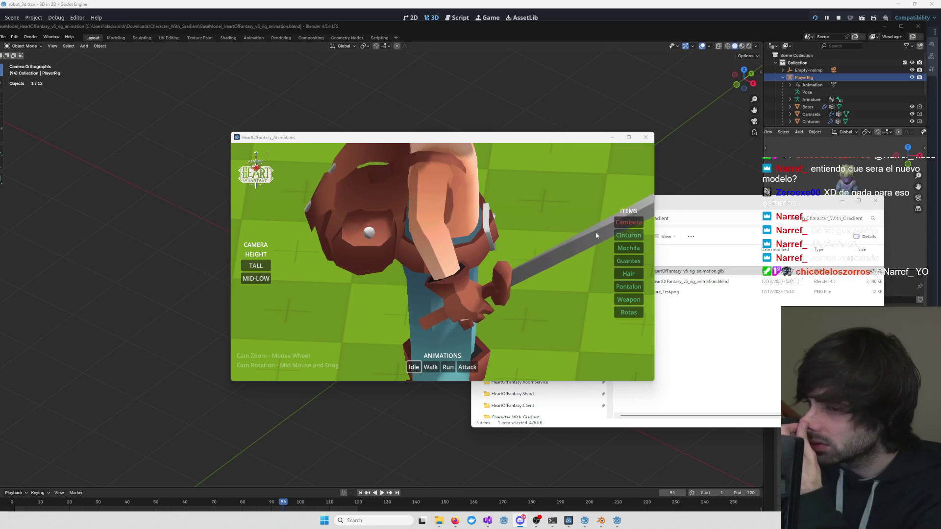
pyautogui.moveTo(441, 264)
pyautogui.mouseDown()
pyautogui.moveTo(547, 259)
pyautogui.moveTo(505, 276)
pyautogui.mouseUp()
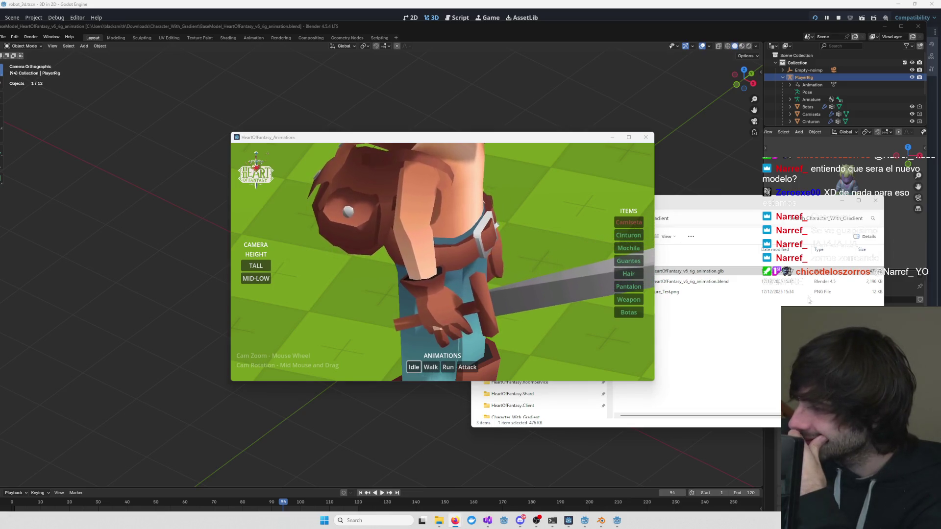
pyautogui.moveTo(618, 265)
pyautogui.mouseDown()
pyautogui.moveTo(463, 272)
pyautogui.moveTo(649, 271)
pyautogui.moveTo(457, 289)
pyautogui.moveTo(533, 270)
pyautogui.moveTo(467, 276)
pyautogui.mouseUp()
pyautogui.scroll(-5, 446, 273)
# - Equip the shirt, toggle the pants off and back on, then close the preview window
pyautogui.click(629, 222)
pyautogui.click(629, 287)
pyautogui.scroll(-3, 509, 277)
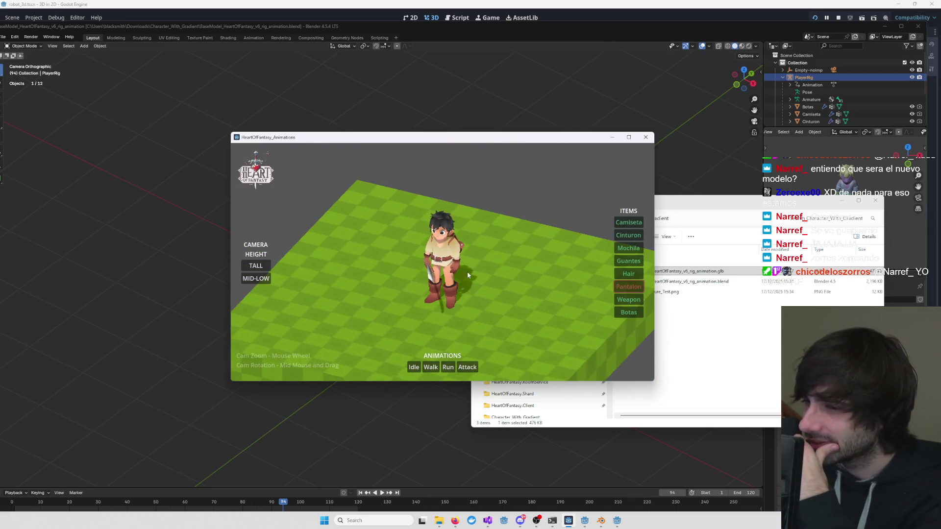
pyautogui.click(629, 287)
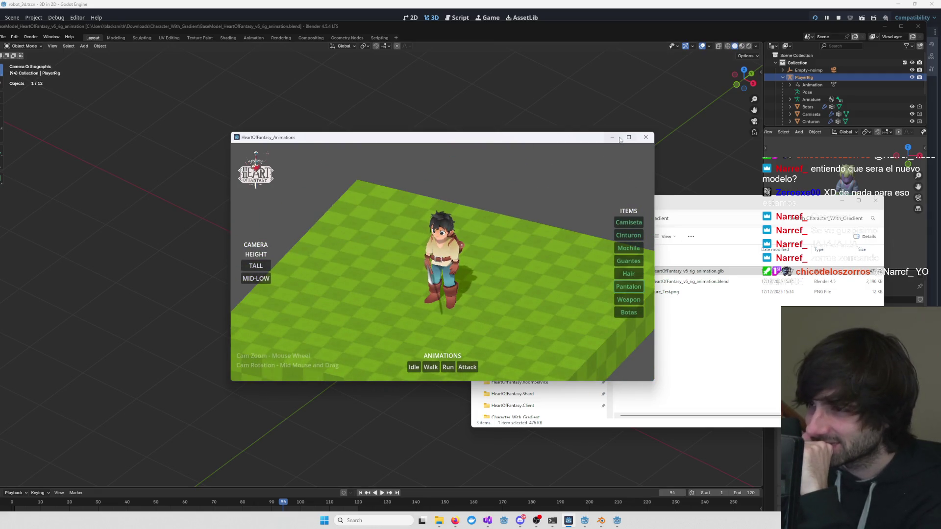
pyautogui.click(645, 137)
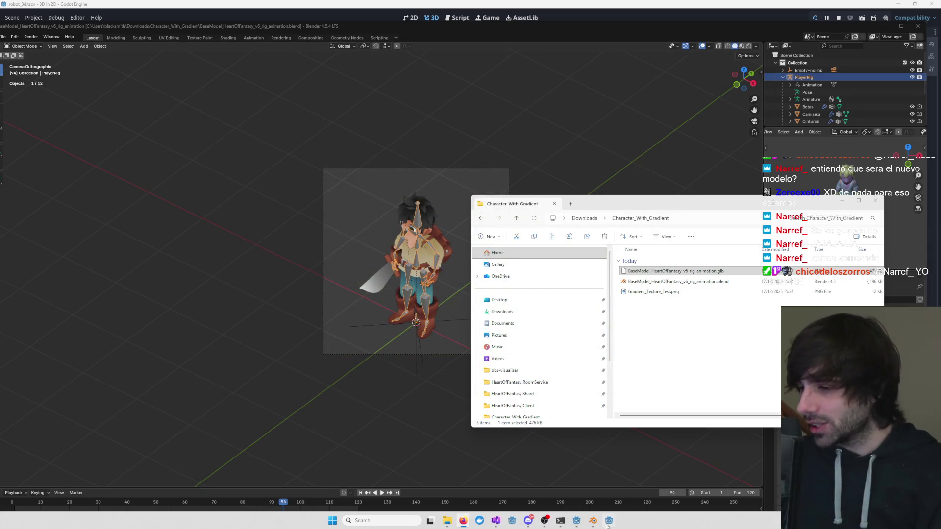
# - Return to the Godot editor, orbit around the Player3D character and clear the node selection
pyautogui.moveTo(608, 524)
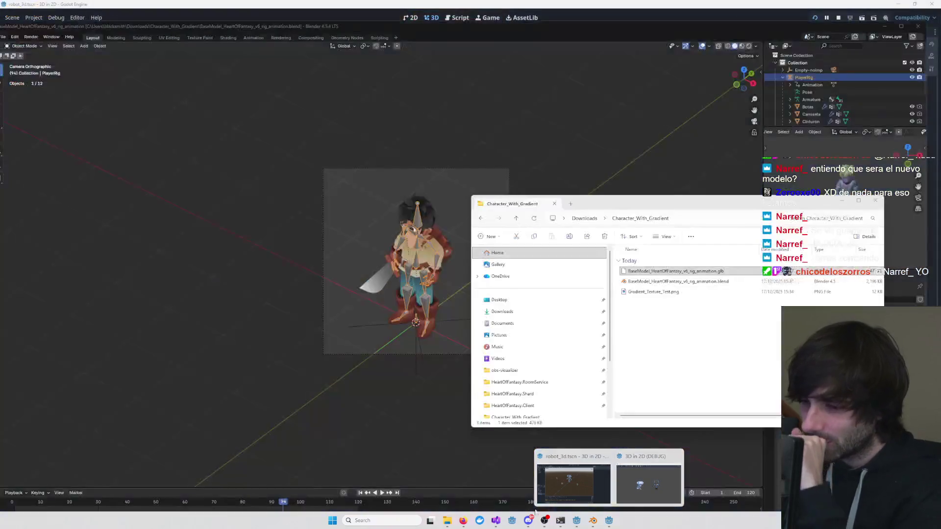
pyautogui.click(576, 522)
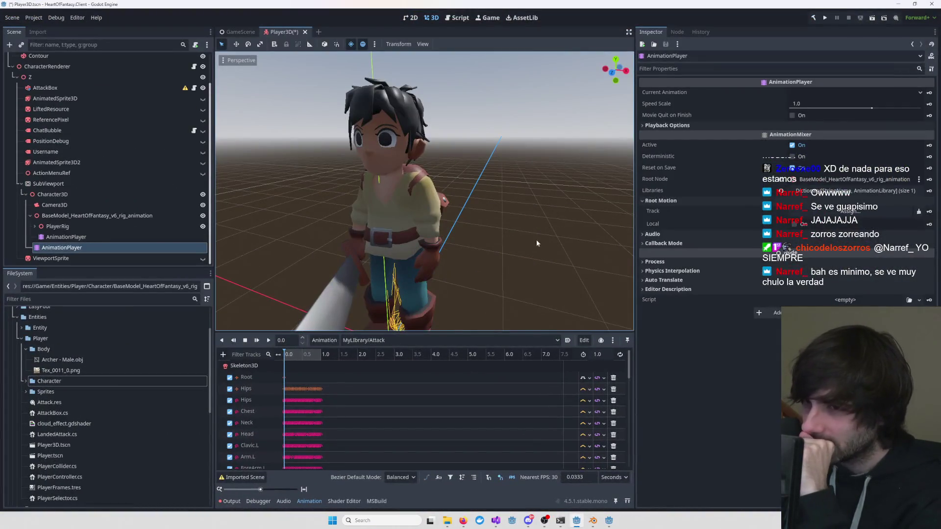
pyautogui.scroll(-5, 536, 240)
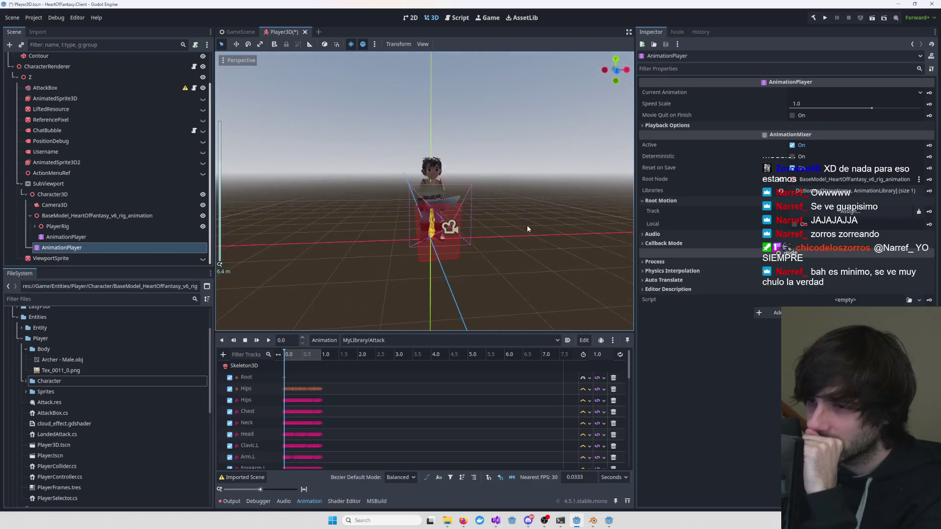
pyautogui.moveTo(527, 229); pyautogui.dragTo(467, 231)
pyautogui.click(482, 228)
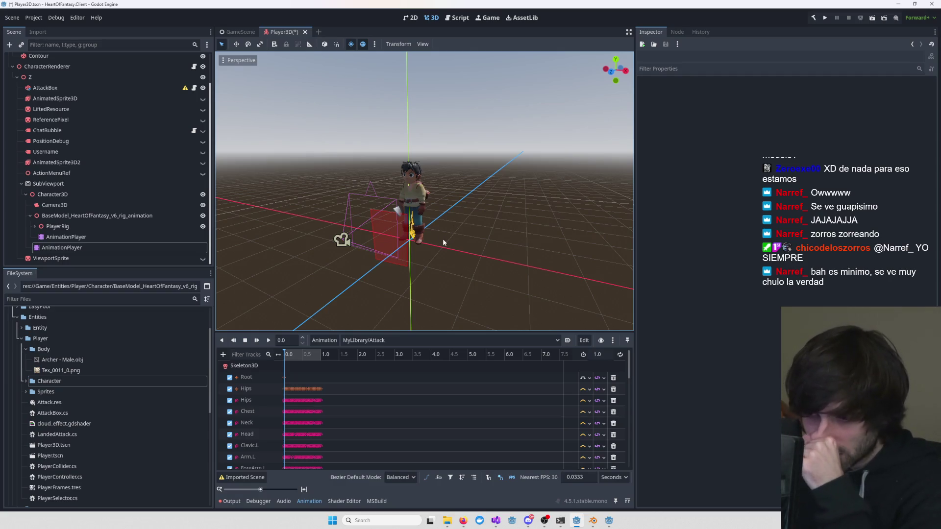
# - Browse the animation list and track editing options without changing anything
pyautogui.click(377, 341)
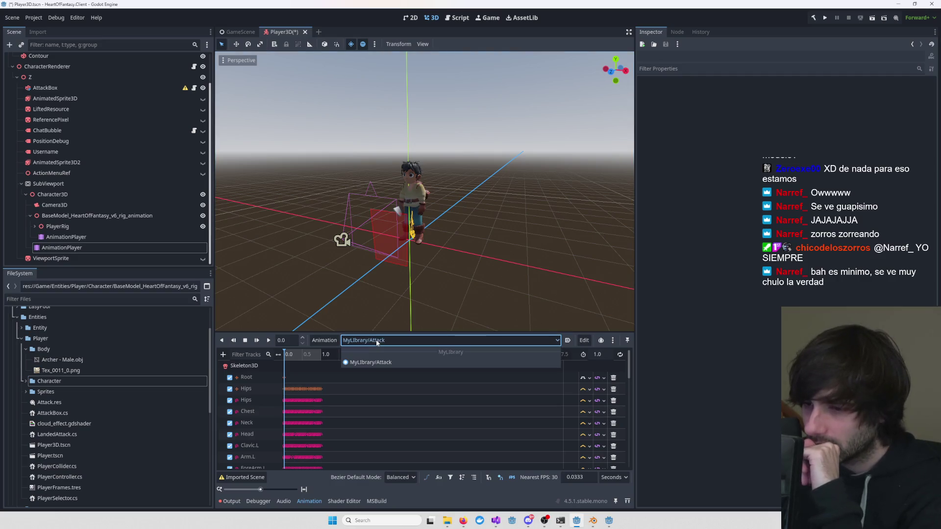
pyautogui.click(376, 342)
pyautogui.click(379, 341)
pyautogui.click(585, 343)
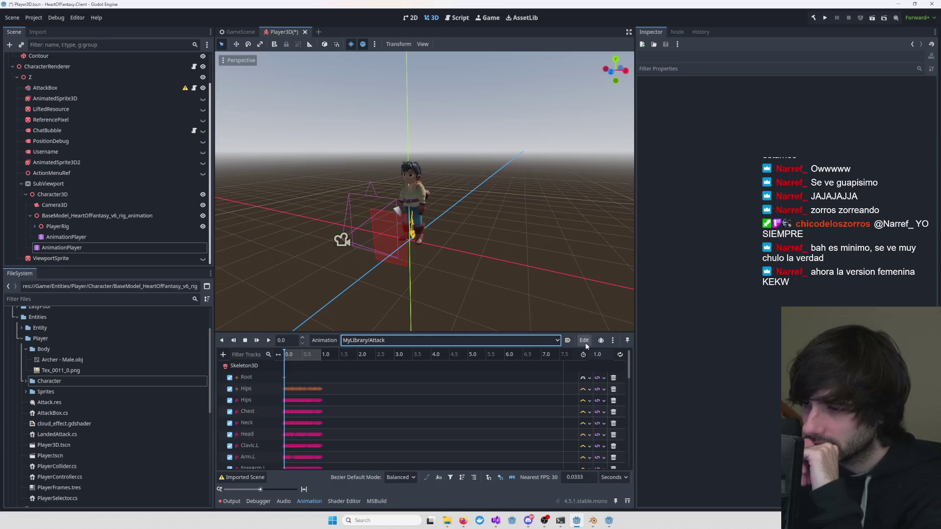
pyautogui.click(584, 342)
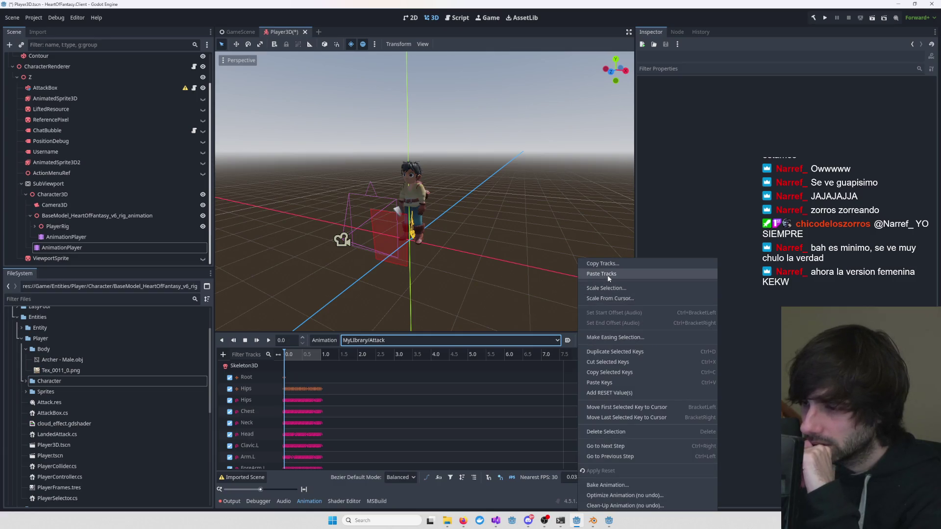
pyautogui.click(371, 343)
# - Rename the MyLibrary animation library to CharacterMoveset in the animation libraries manager
pyautogui.click(325, 340)
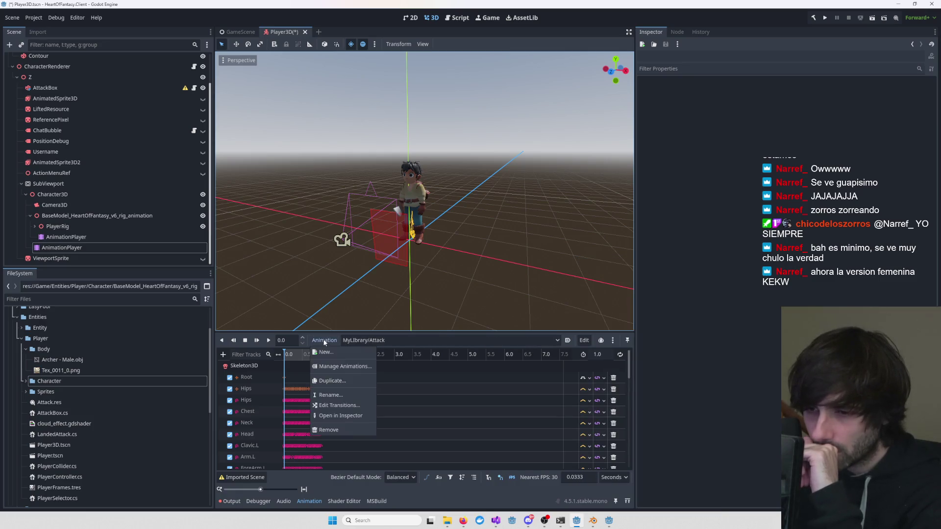
pyautogui.click(339, 367)
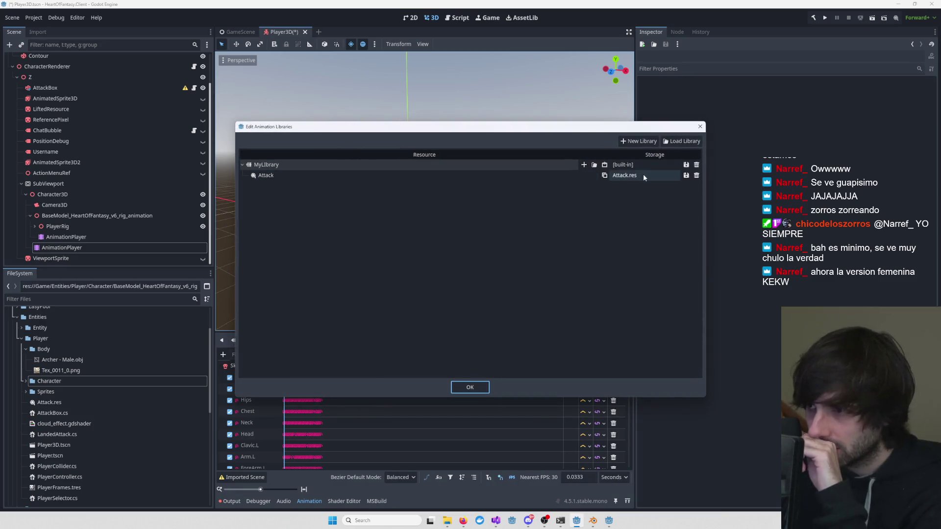
pyautogui.doubleClick(265, 165)
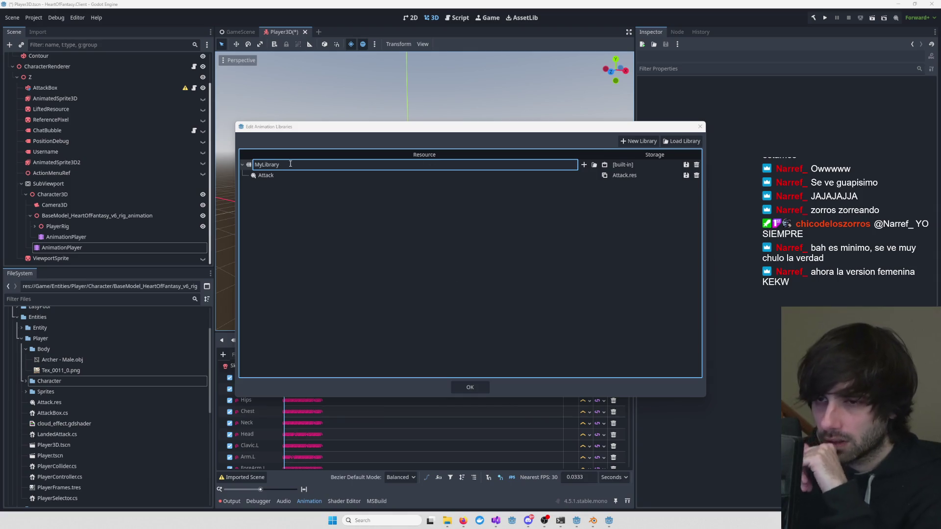
pyautogui.write('C')
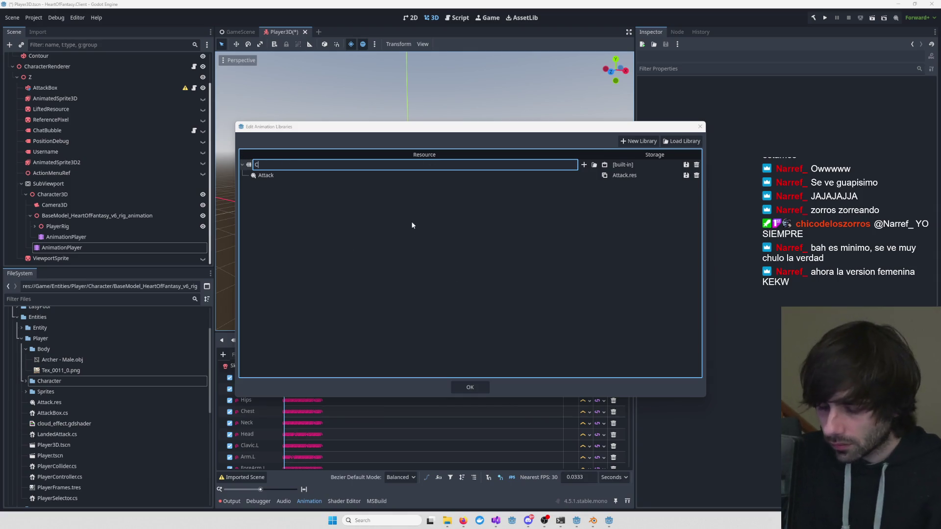
pyautogui.write('haracterMoveset')
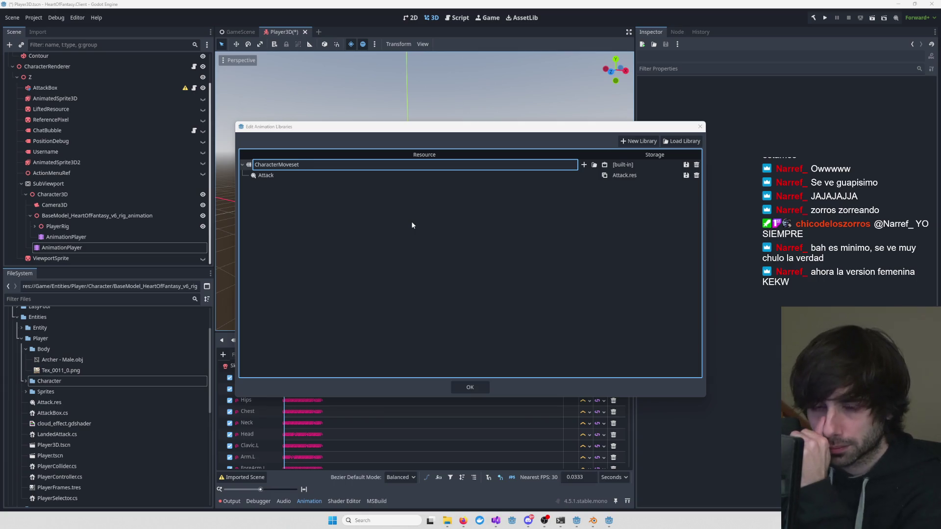
pyautogui.press('Return')
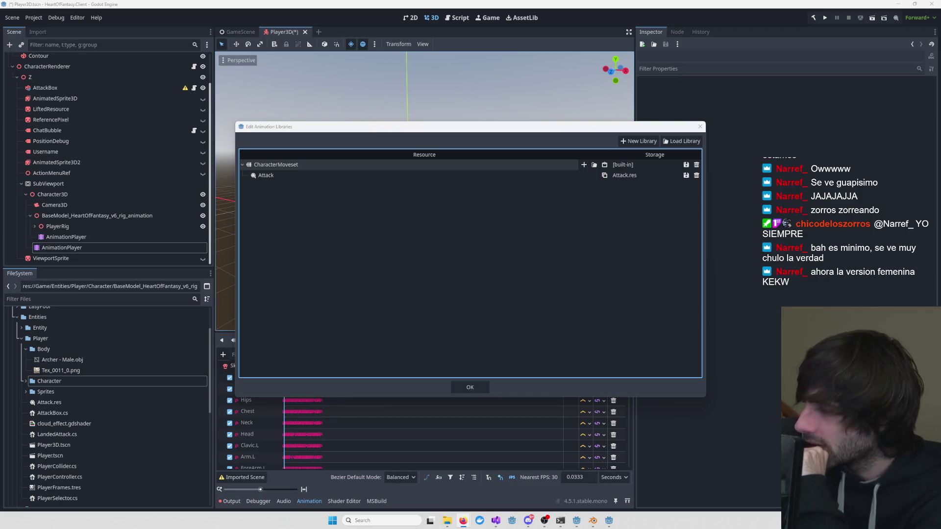
pyautogui.moveTo(610, 522)
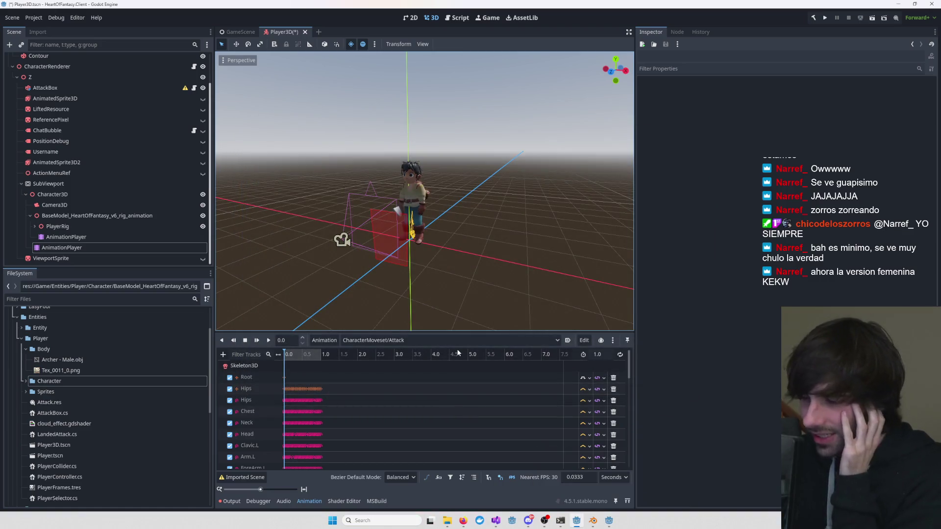
pyautogui.moveTo(372, 236)
pyautogui.mouseDown()
pyautogui.moveTo(475, 250)
pyautogui.moveTo(382, 272)
pyautogui.mouseUp()
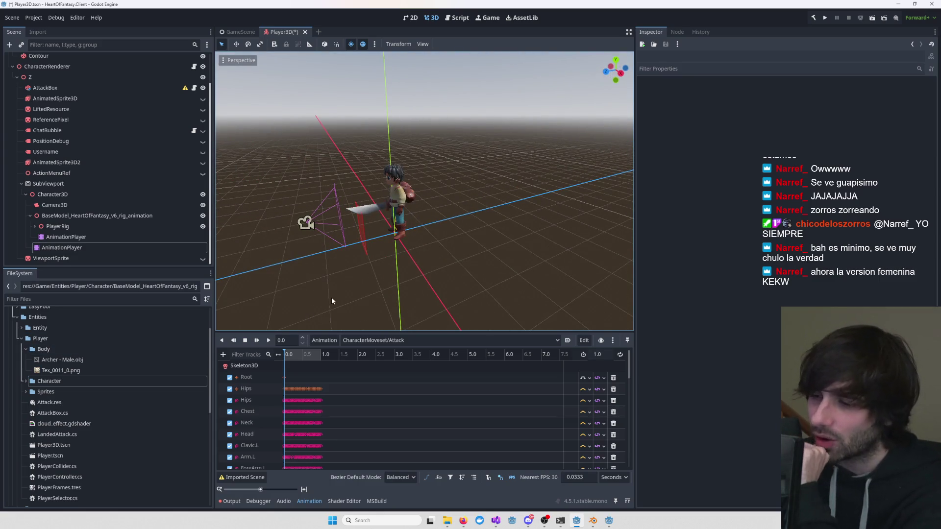
pyautogui.moveTo(331, 300)
pyautogui.mouseDown()
pyautogui.moveTo(372, 265)
pyautogui.moveTo(392, 274)
pyautogui.moveTo(382, 267)
pyautogui.mouseUp()
pyautogui.scroll(-3, 378, 265)
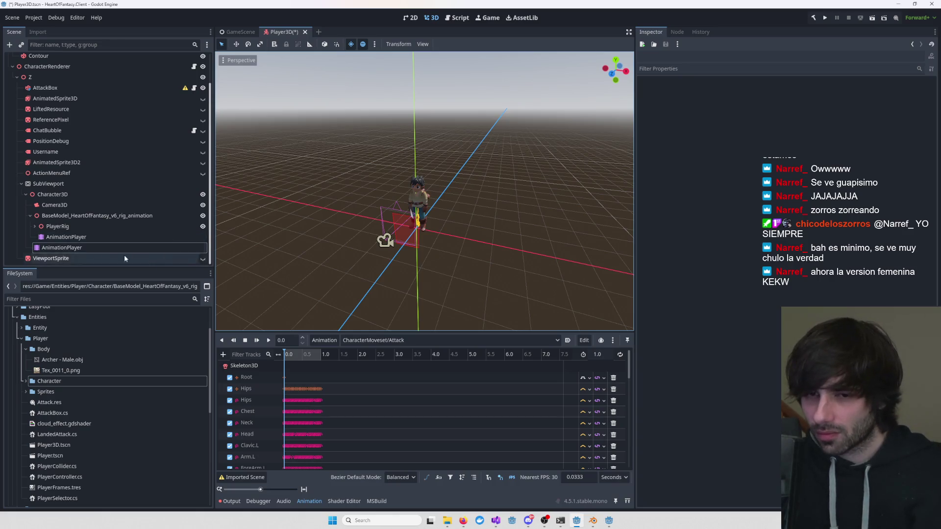
pyautogui.moveTo(353, 235)
pyautogui.mouseDown()
pyautogui.moveTo(364, 231)
pyautogui.moveTo(305, 294)
pyautogui.mouseUp()
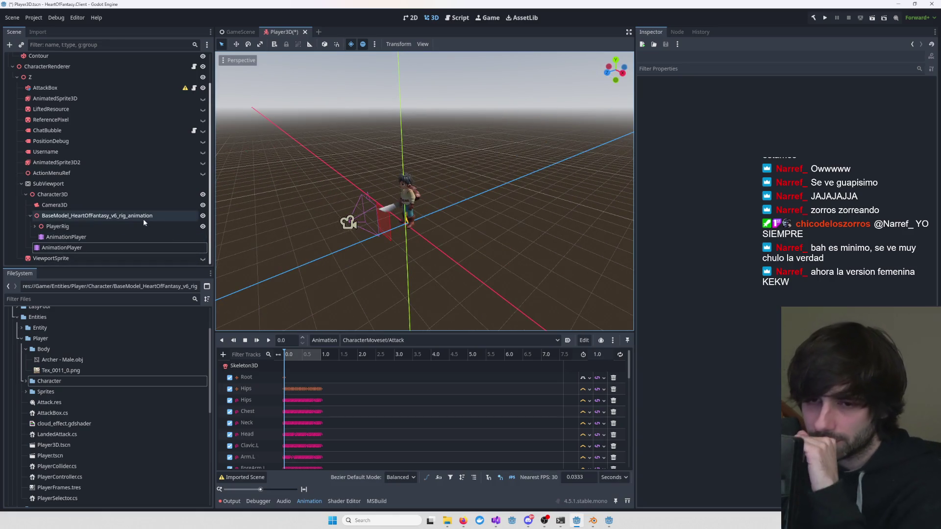
pyautogui.click(68, 236)
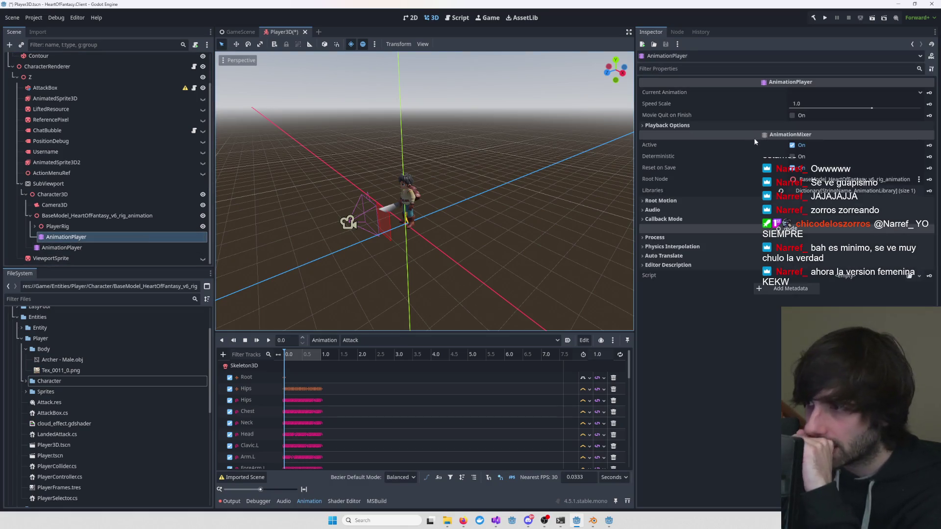
# - Review the [Global] library's Player_walk entry in the animation libraries manager, then close it
pyautogui.click(325, 341)
pyautogui.click(328, 343)
pyautogui.click(328, 342)
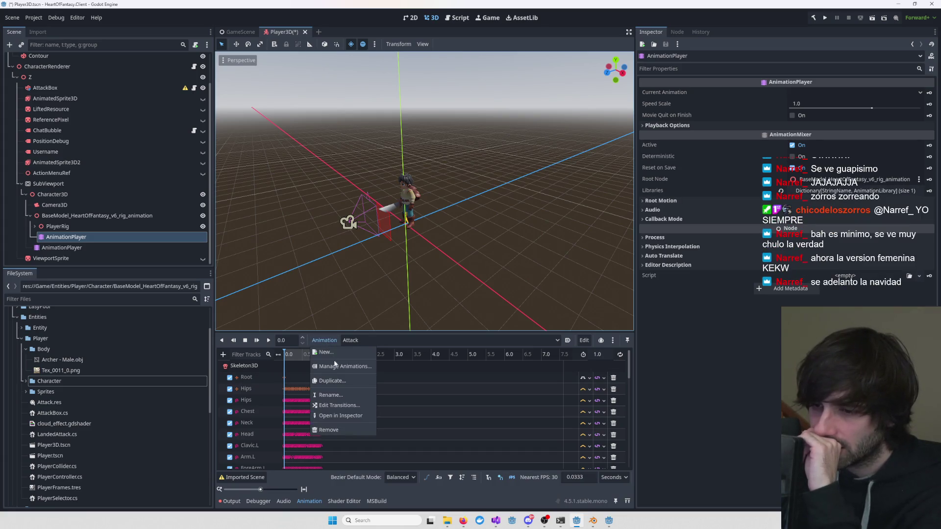
pyautogui.click(343, 366)
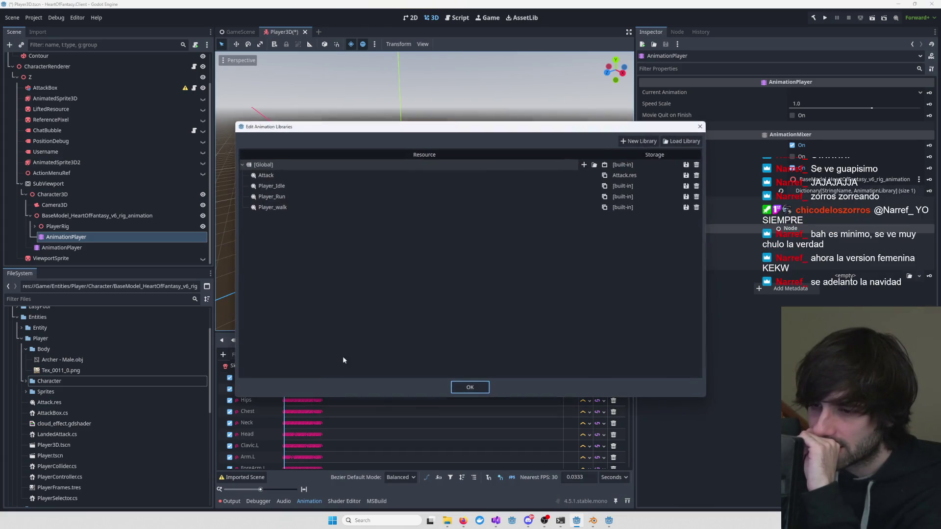
pyautogui.doubleClick(319, 207)
pyautogui.press('Return')
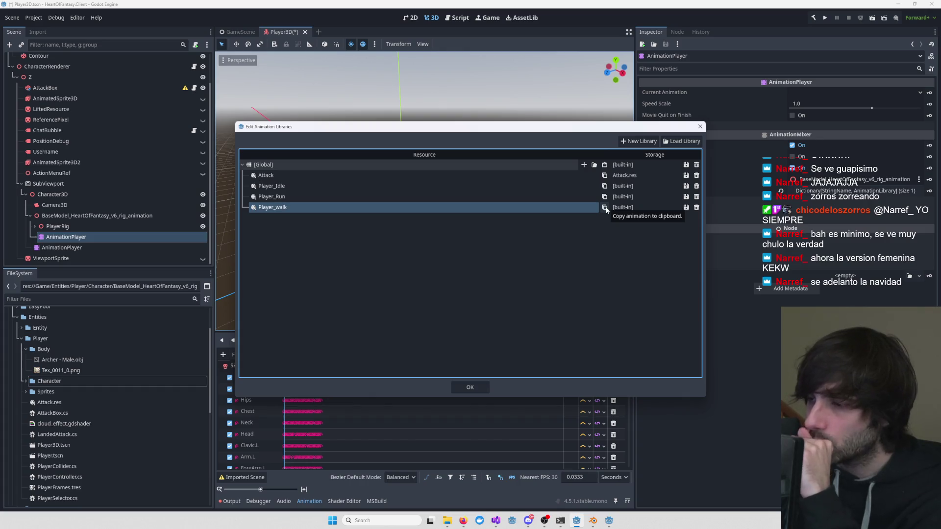
pyautogui.click(700, 127)
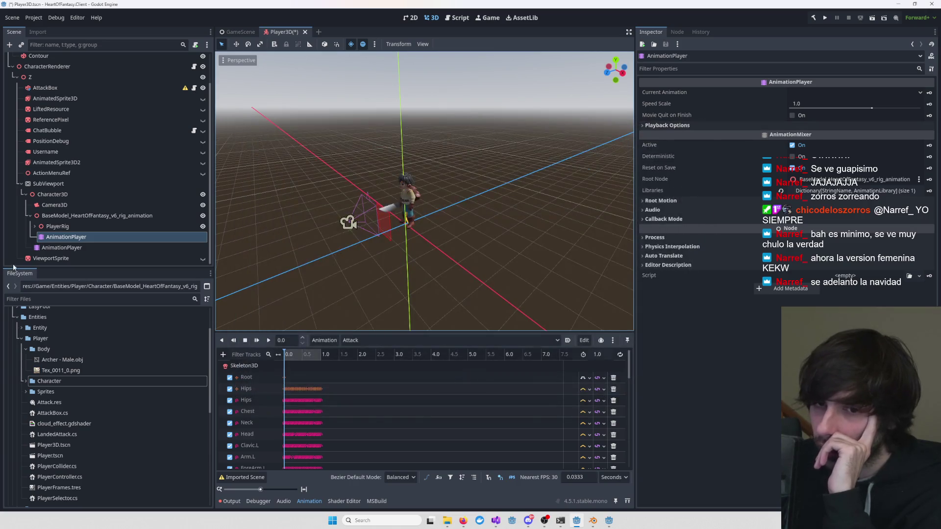
# - Select the AnimationPlayer directly under Character3D, leaving its name unchanged
pyautogui.click(102, 246)
pyautogui.click(98, 248)
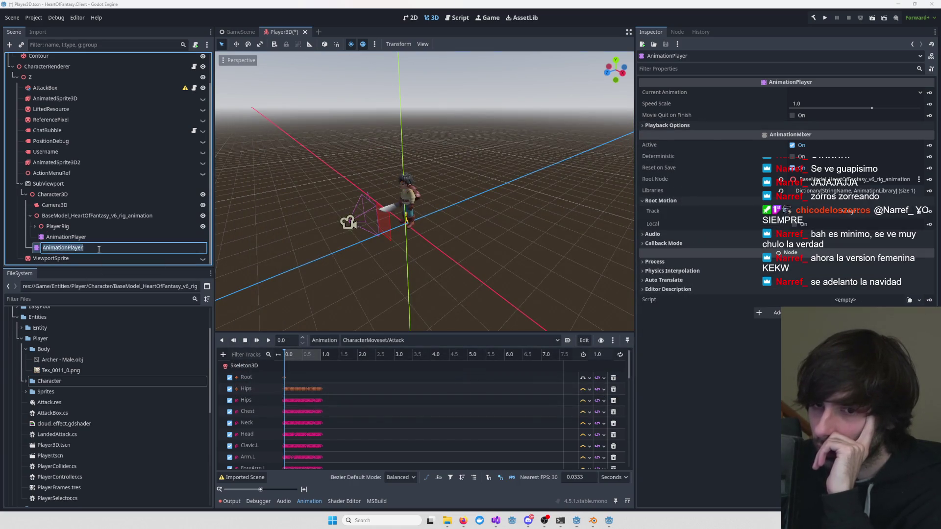
pyautogui.doubleClick(62, 247)
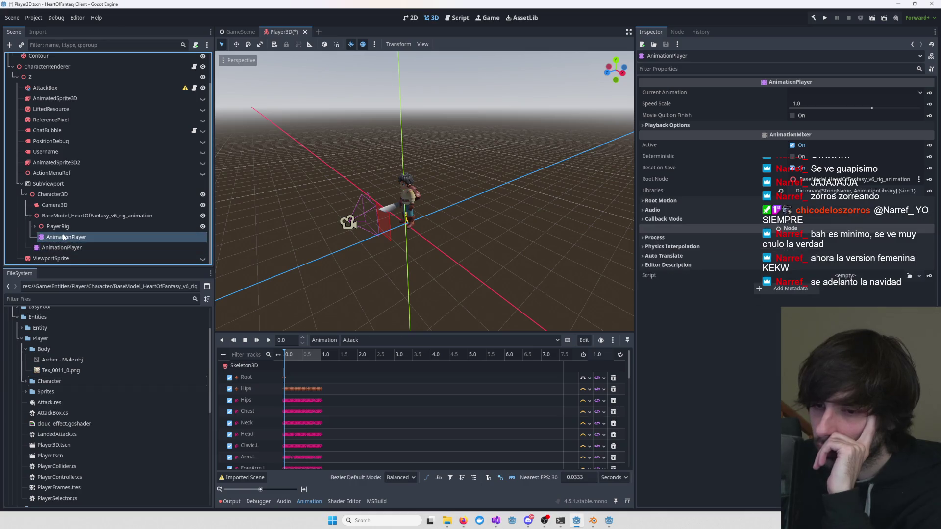
pyautogui.click(335, 344)
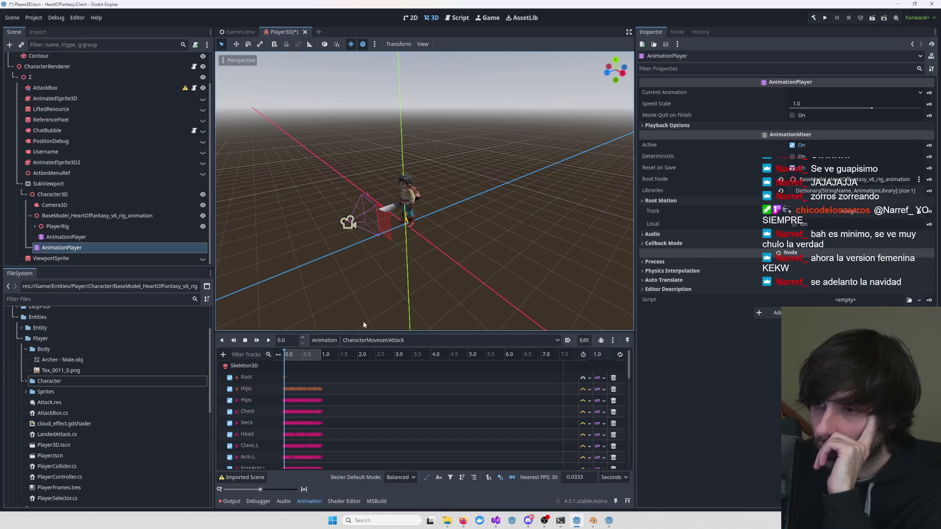
# - Paste the walk animation into CharacterMoveset as Player_walk-loop and confirm with OK
pyautogui.click(334, 345)
pyautogui.click(335, 366)
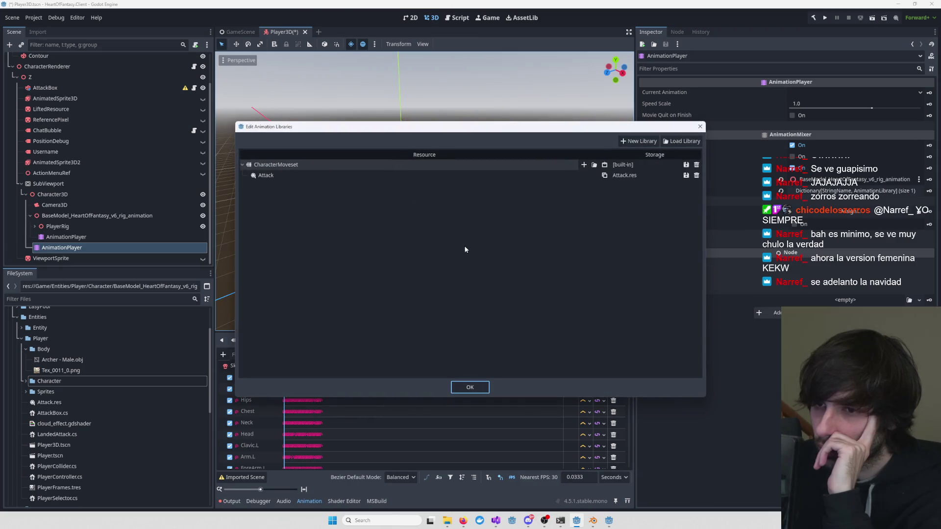
pyautogui.click(605, 166)
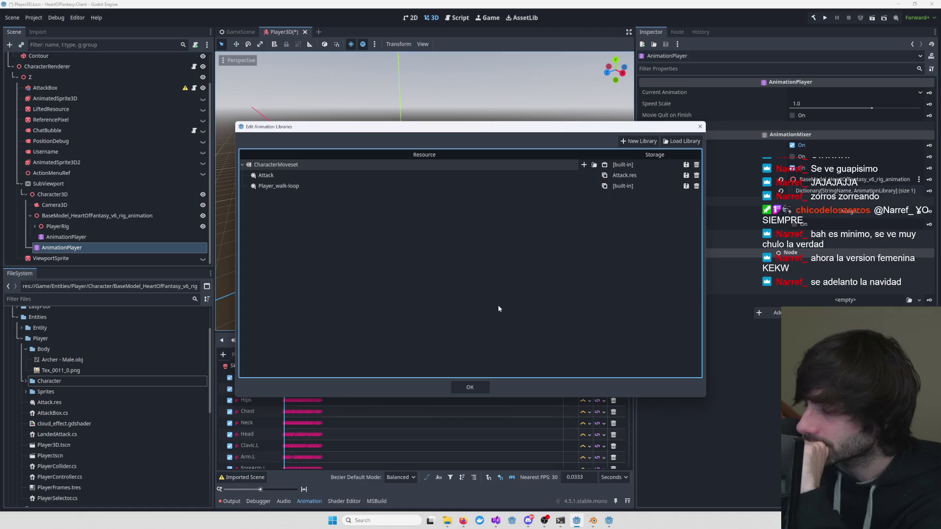
pyautogui.click(470, 388)
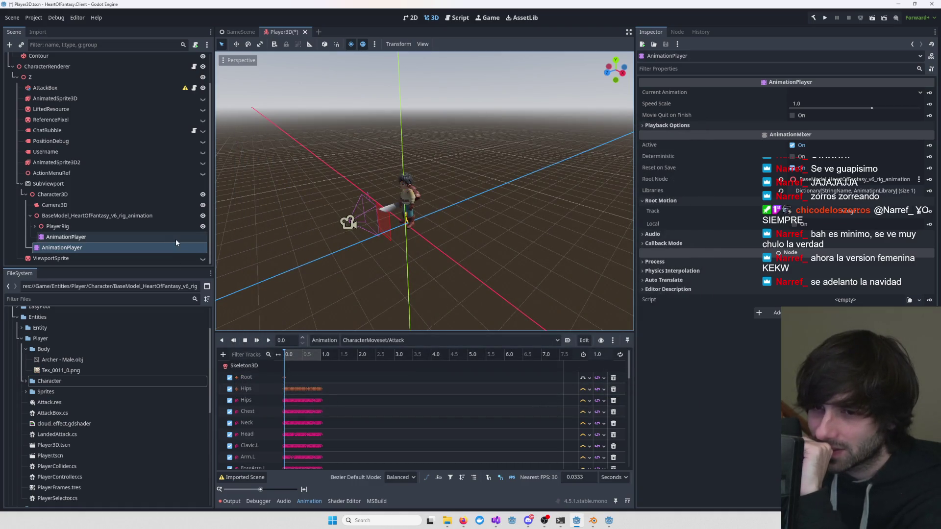
# - Collapse and re-expand BaseModel, then start renaming the Character3D AnimationPlayer
pyautogui.click(30, 216)
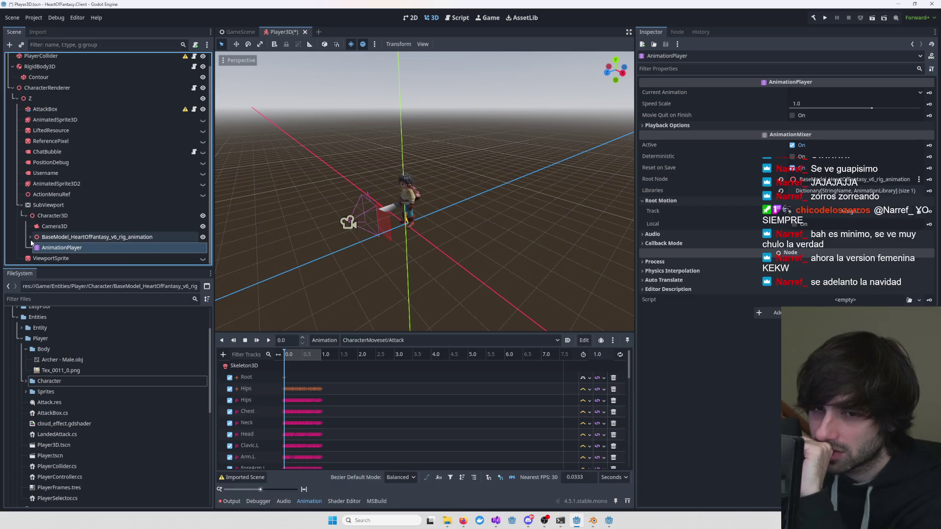
pyautogui.click(30, 237)
pyautogui.doubleClick(74, 258)
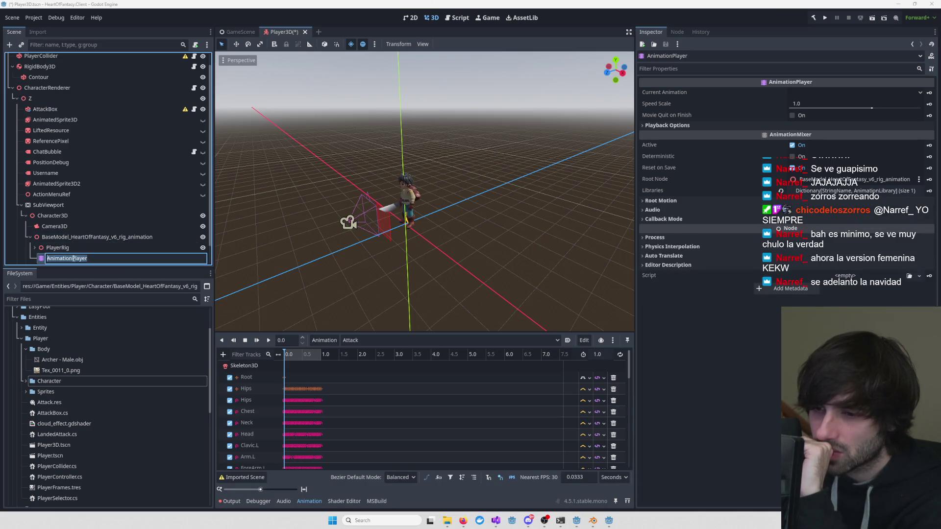
# - Keep the AnimationPlayer's name and check the model AnimationPlayer's list, keeping Attack current
pyautogui.click(321, 343)
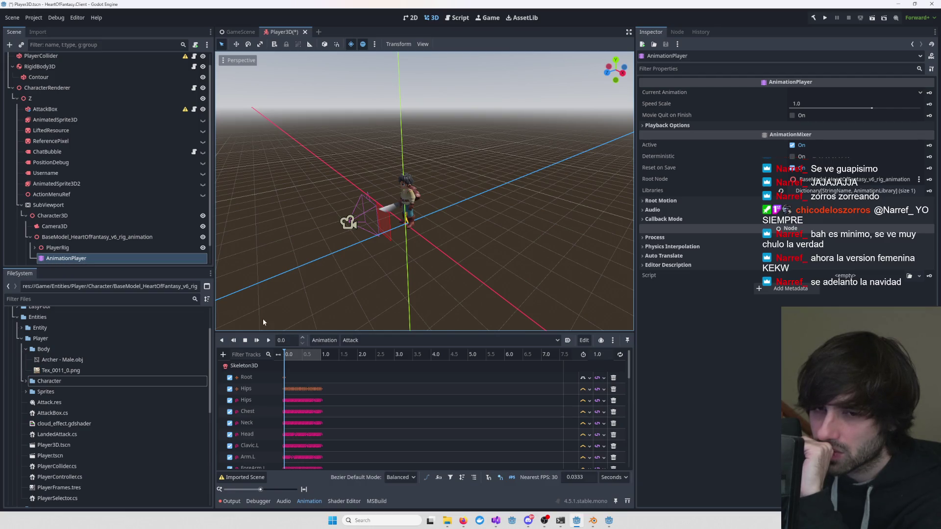
pyautogui.scroll(-1, 96, 247)
pyautogui.click(353, 340)
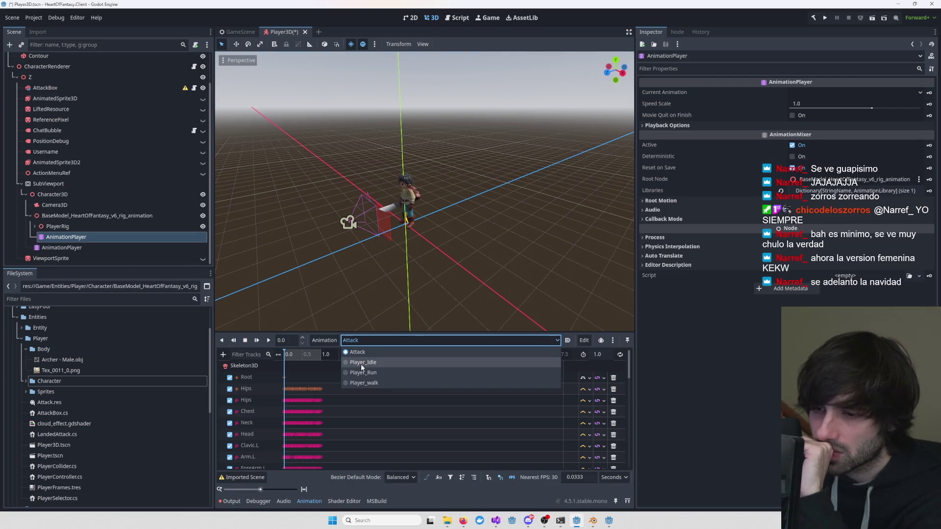
pyautogui.click(367, 353)
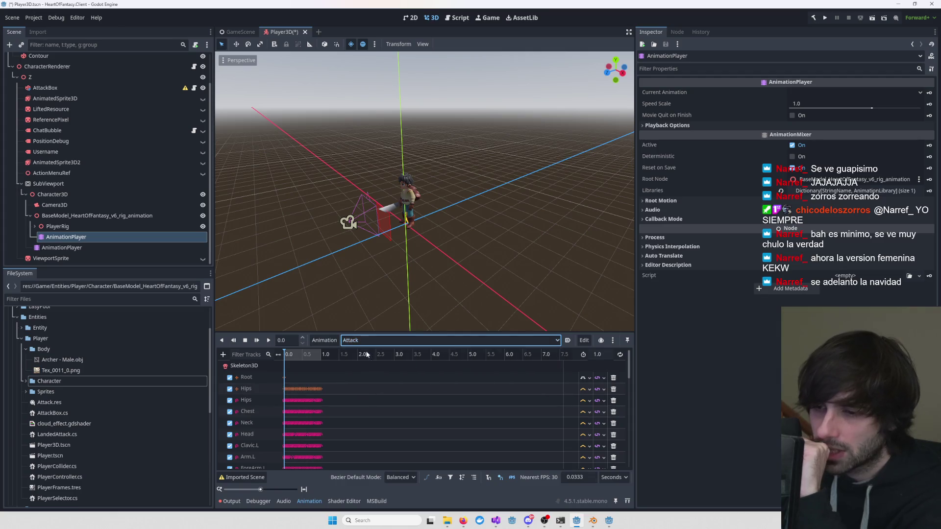
# - Inspect both AnimationPlayers, then open the context menu of the BaseModel rig node
pyautogui.click(48, 249)
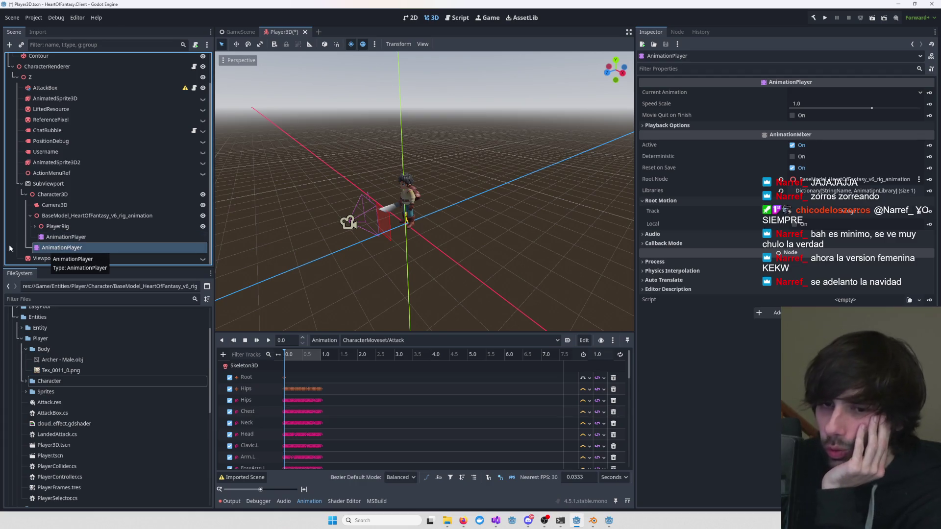
pyautogui.click(58, 237)
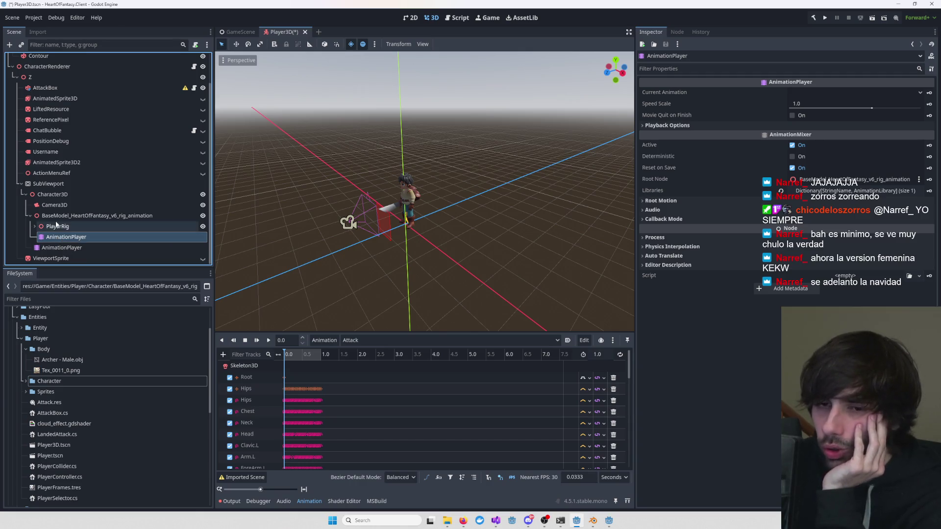
pyautogui.click(58, 217)
pyautogui.rightClick(57, 218)
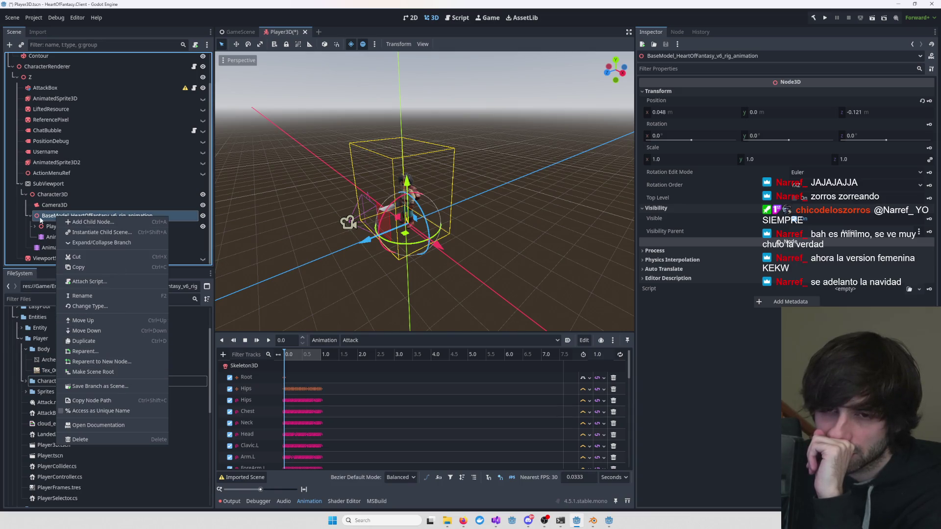
# - Dismiss the menu and expand PlayerRig to browse the rig's bones and meshes
pyautogui.click(48, 221)
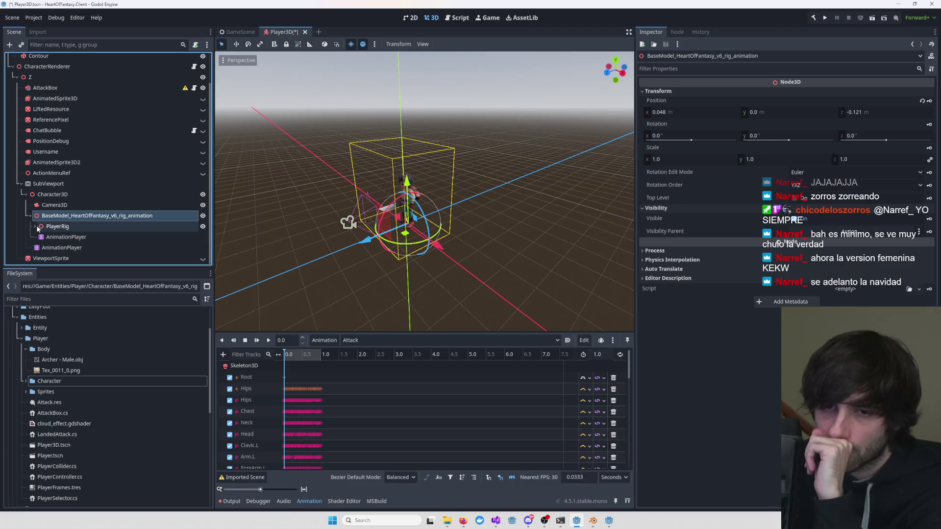
pyautogui.click(35, 226)
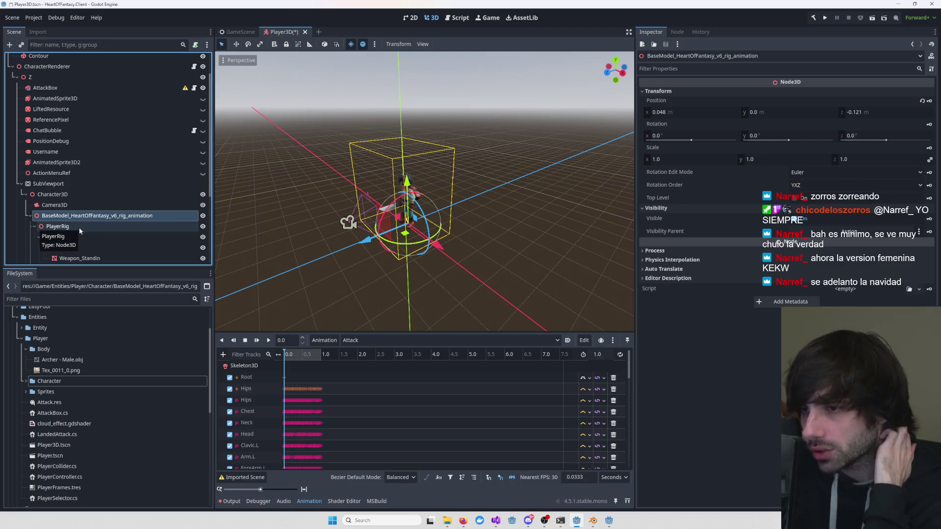
pyautogui.scroll(-4, 294, 225)
pyautogui.scroll(-5, 73, 227)
pyautogui.press('Left')
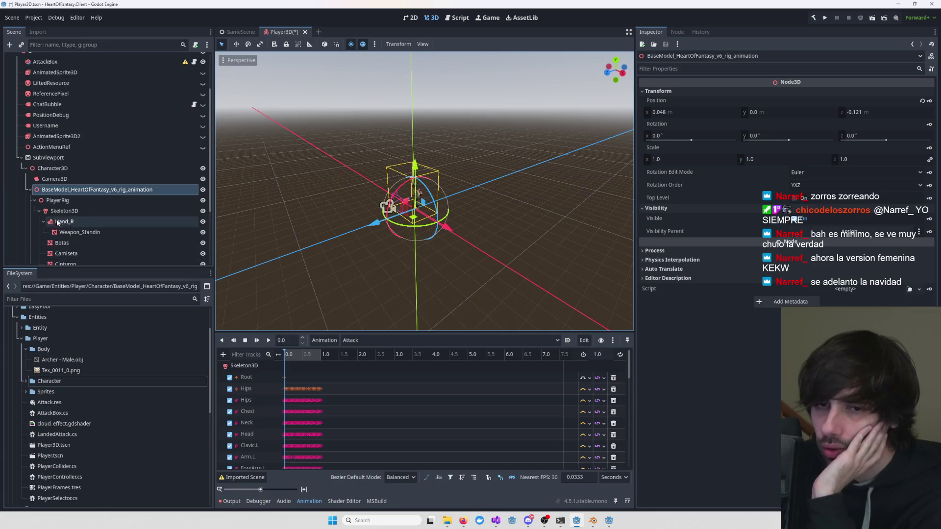
pyautogui.scroll(5, 357, 224)
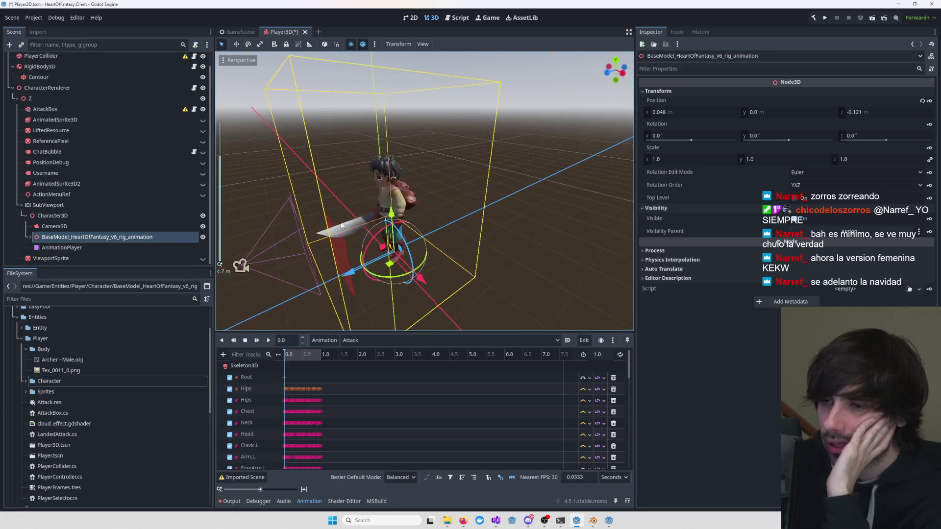
pyautogui.click(31, 237)
pyautogui.scroll(-5, 64, 231)
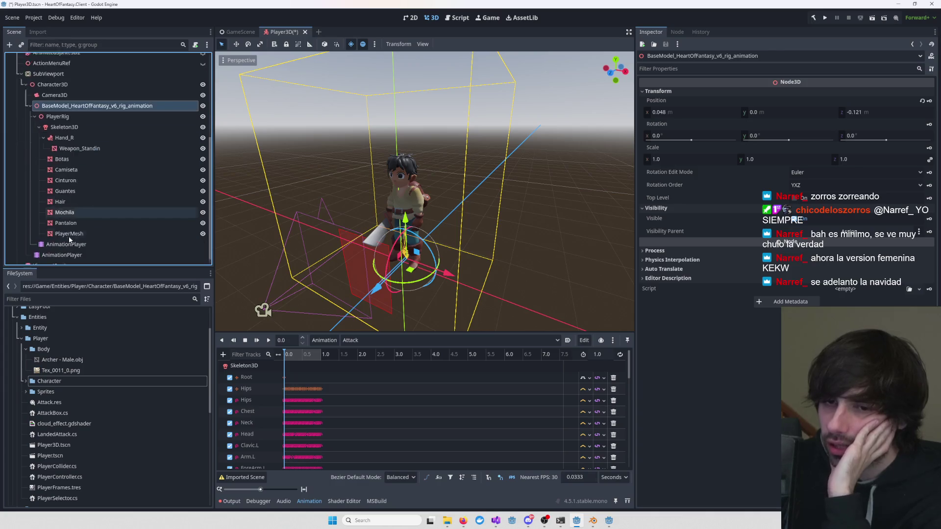
# - Inspect both AnimationPlayers, then show the Player3D root's properties in the Inspector
pyautogui.click(62, 236)
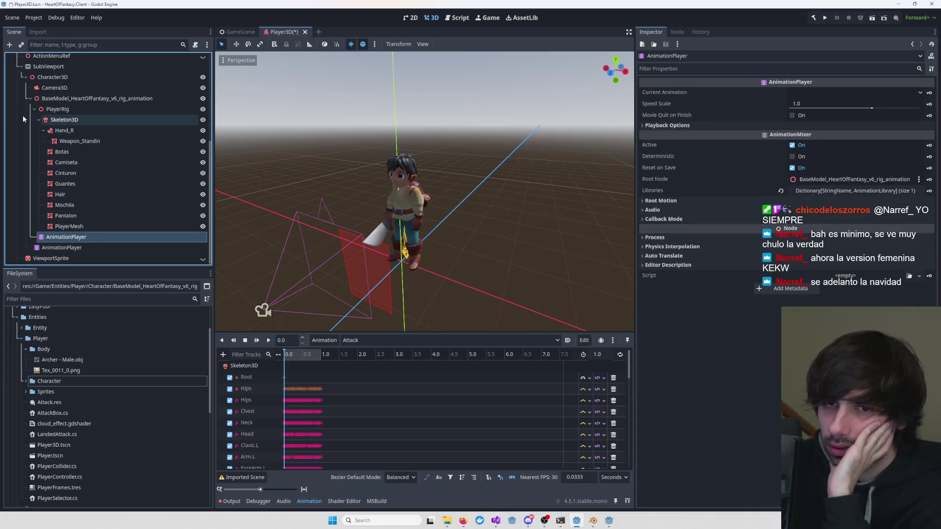
pyautogui.click(75, 248)
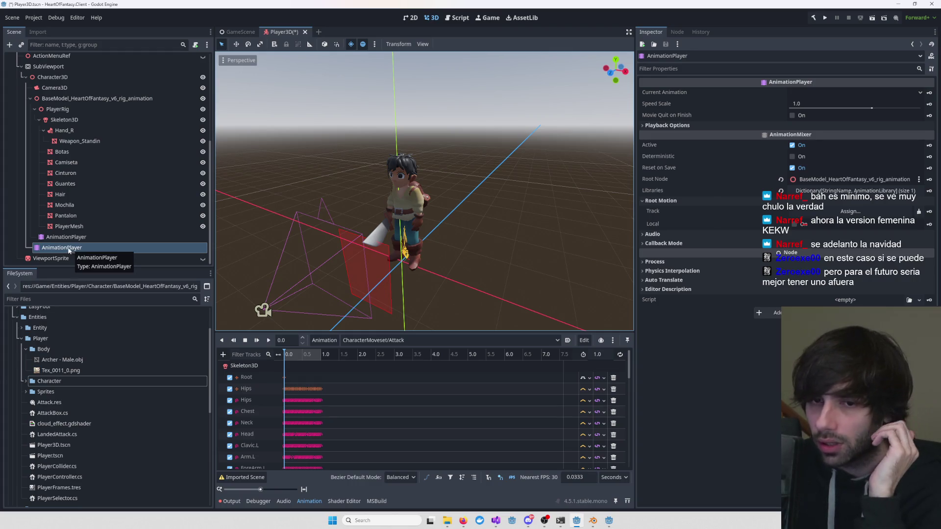
pyautogui.click(30, 99)
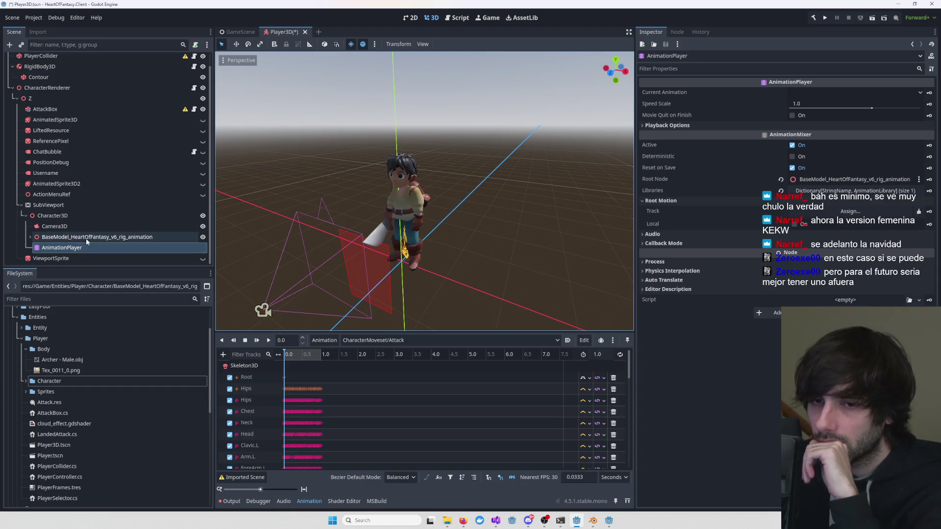
pyautogui.click(31, 238)
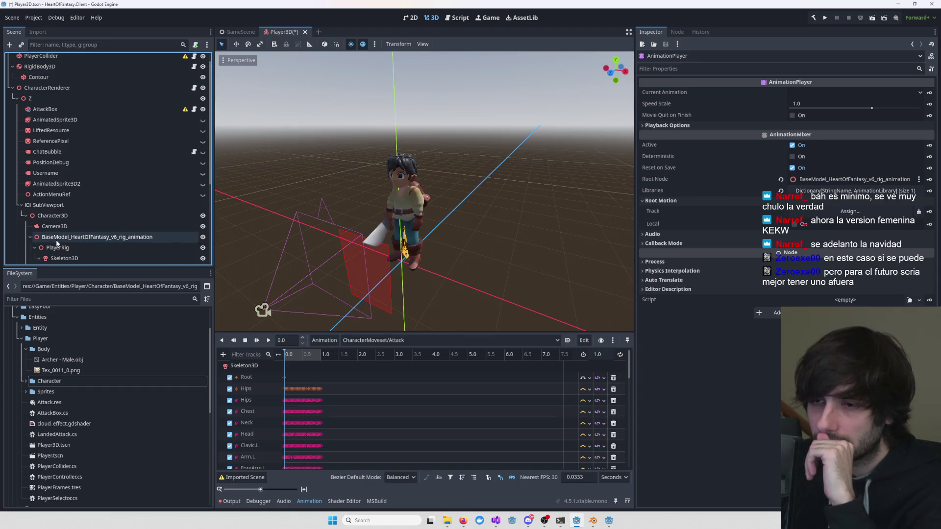
pyautogui.scroll(1, 73, 182)
pyautogui.click(54, 59)
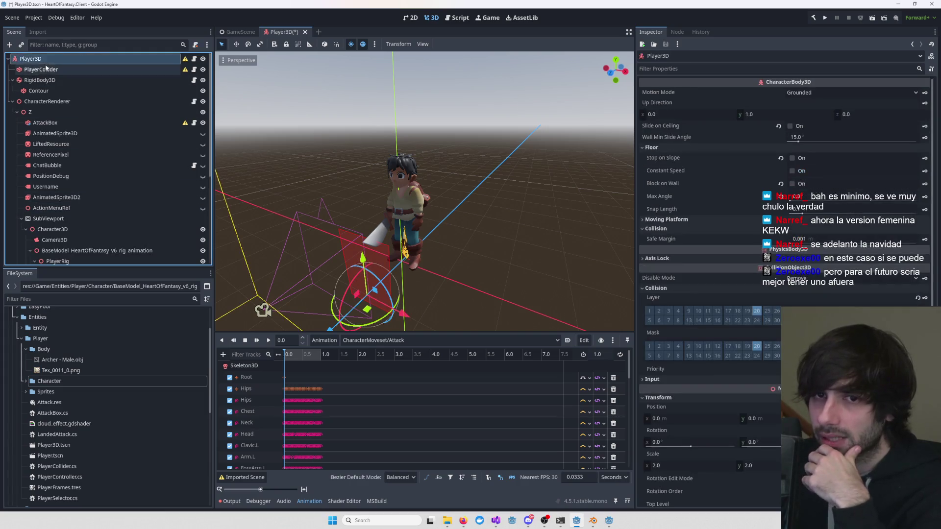
# - Select the inner model AnimationPlayer, then the Character3D one holding CharacterMoveset/Attack
pyautogui.scroll(-3, 784, 245)
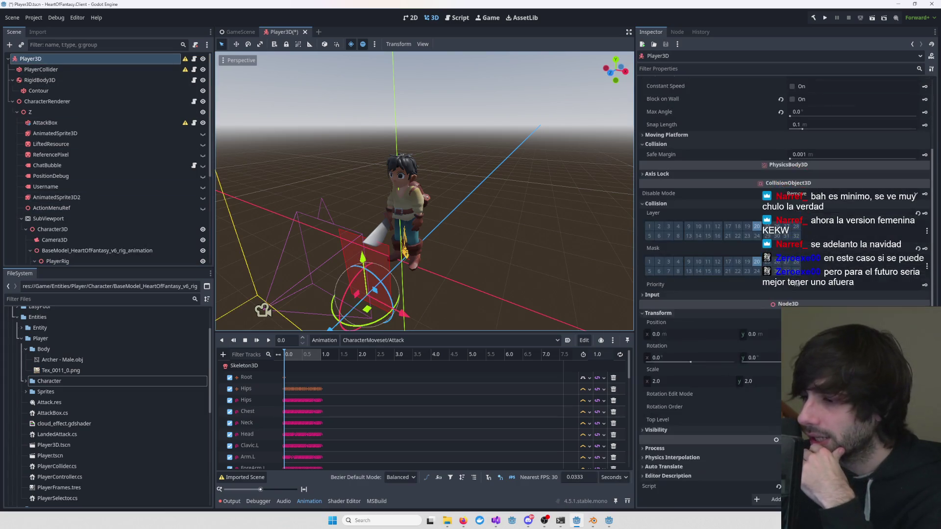
pyautogui.scroll(-5, 70, 244)
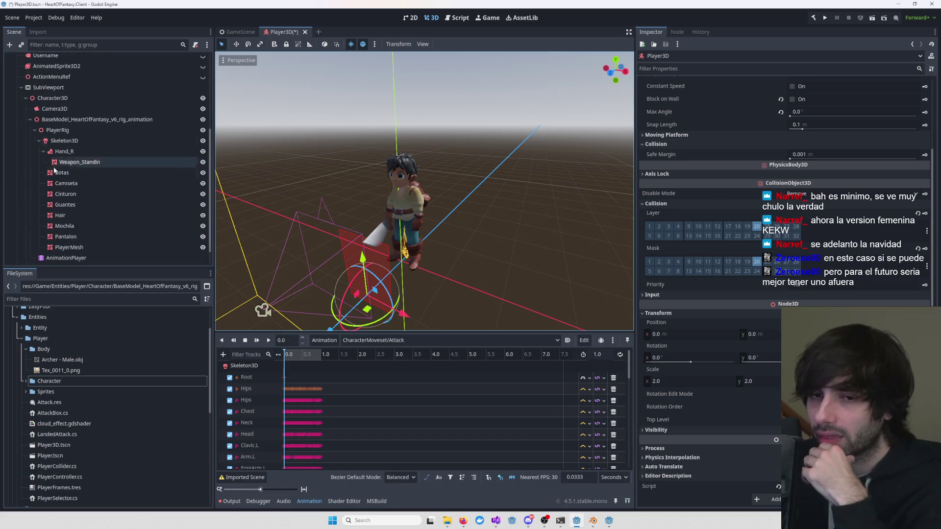
pyautogui.click(71, 238)
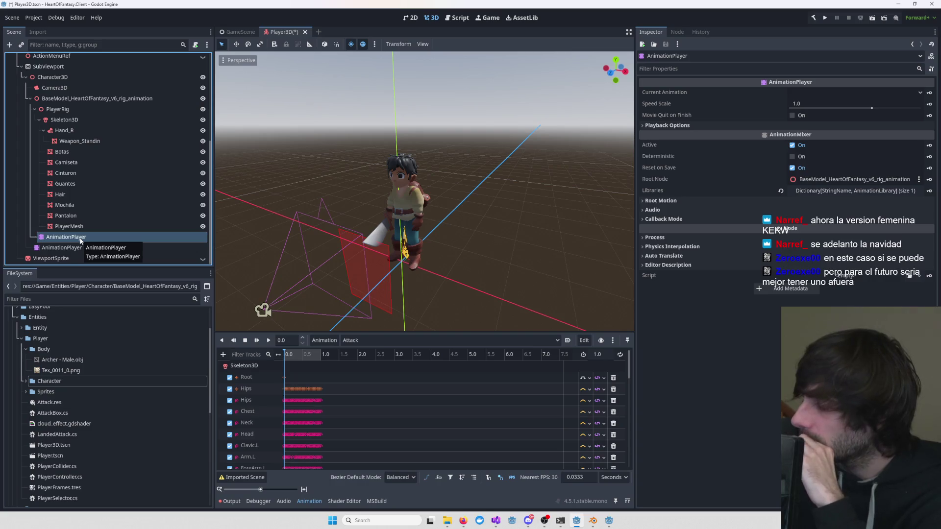
pyautogui.click(72, 249)
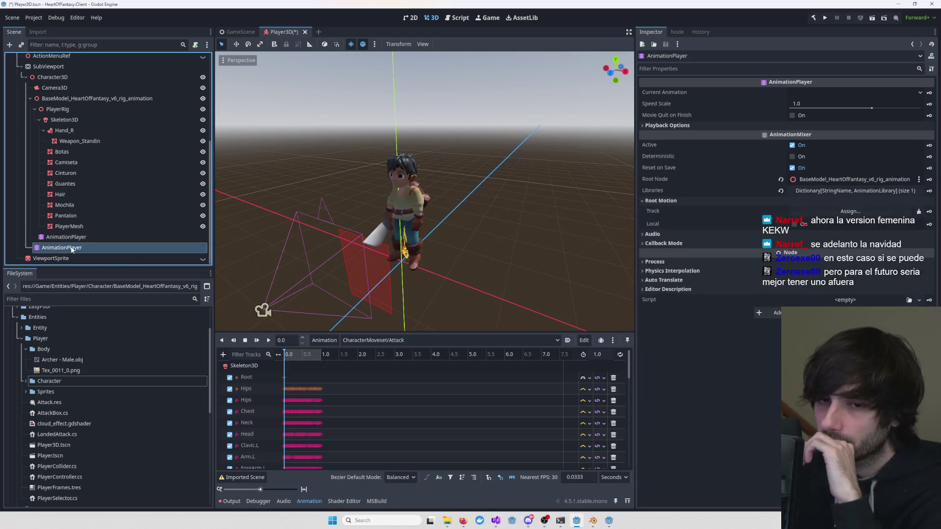
# - Delete the duplicate AnimationPlayer under Character3D and confirm the removal
pyautogui.press('Delete')
pyautogui.press('Return')
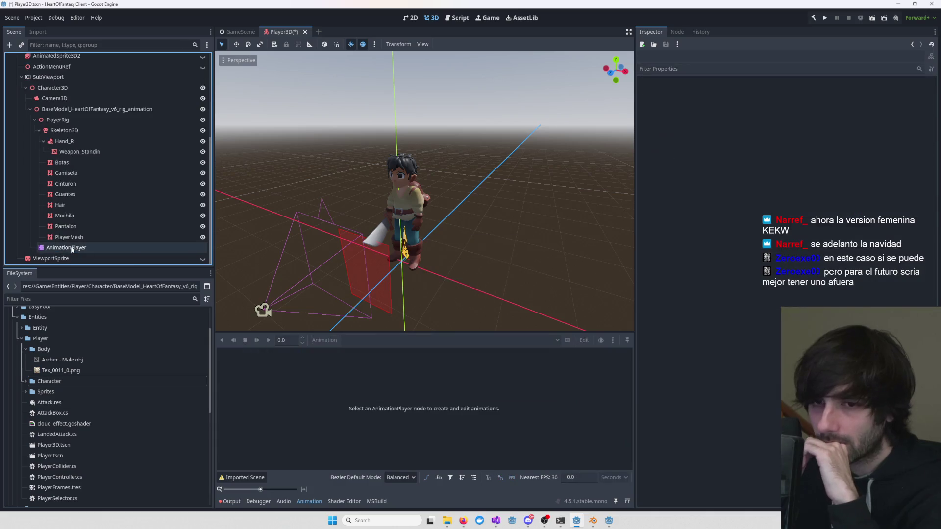
pyautogui.click(72, 248)
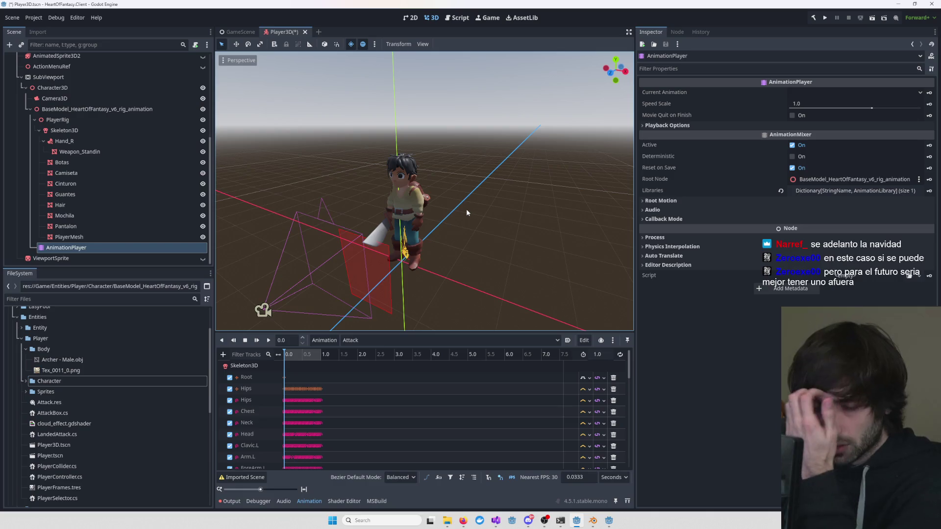
# - Set the remaining AnimationPlayer to Player_Idle and save the Player3D scene
pyautogui.click(383, 340)
pyautogui.click(368, 367)
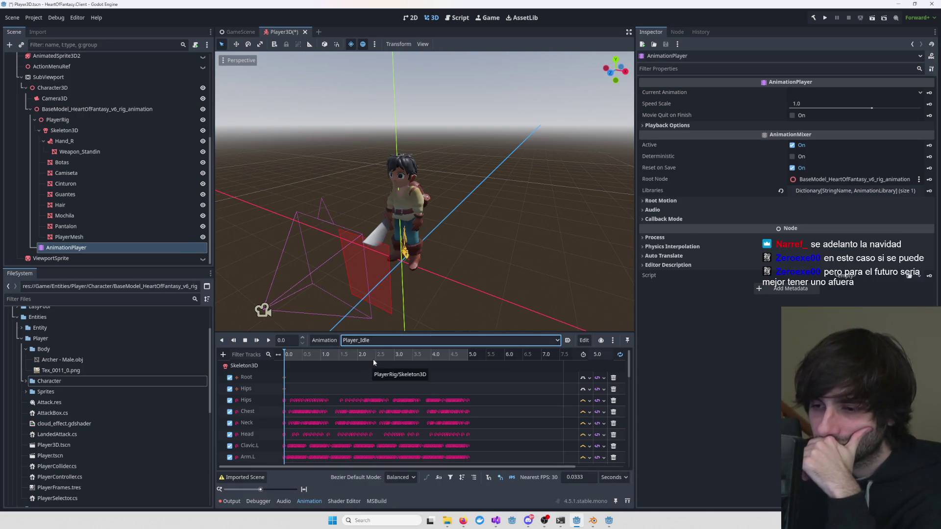
pyautogui.hotkey('ctrl', 's')
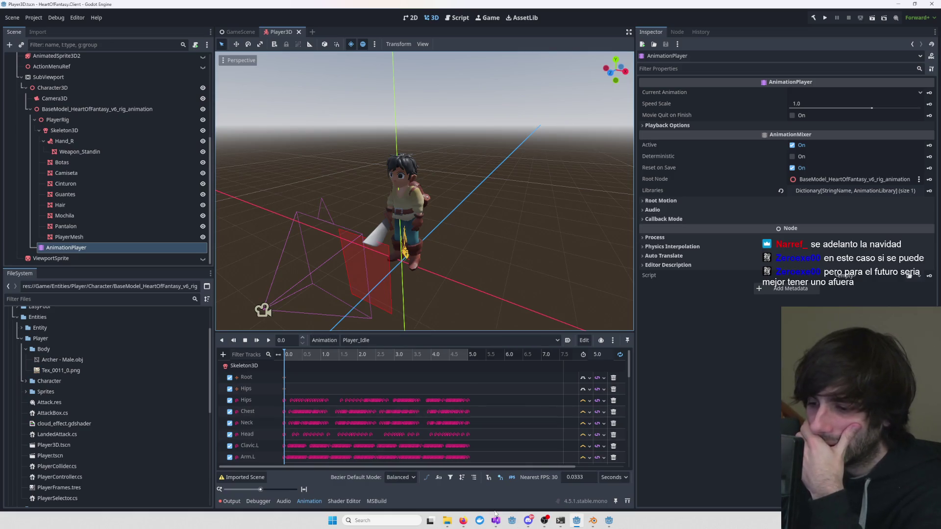
# - Collapse the Skeleton3D and PlayerRig branches and select the BaseModel_HeartOfFantasy_v6_rig_animation node
pyautogui.moveTo(496, 519)
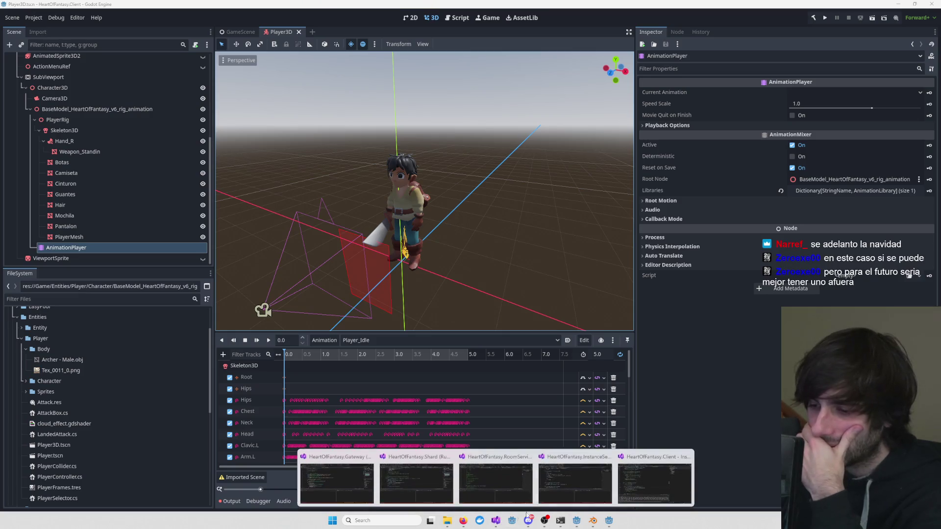
pyautogui.scroll(-5, 396, 293)
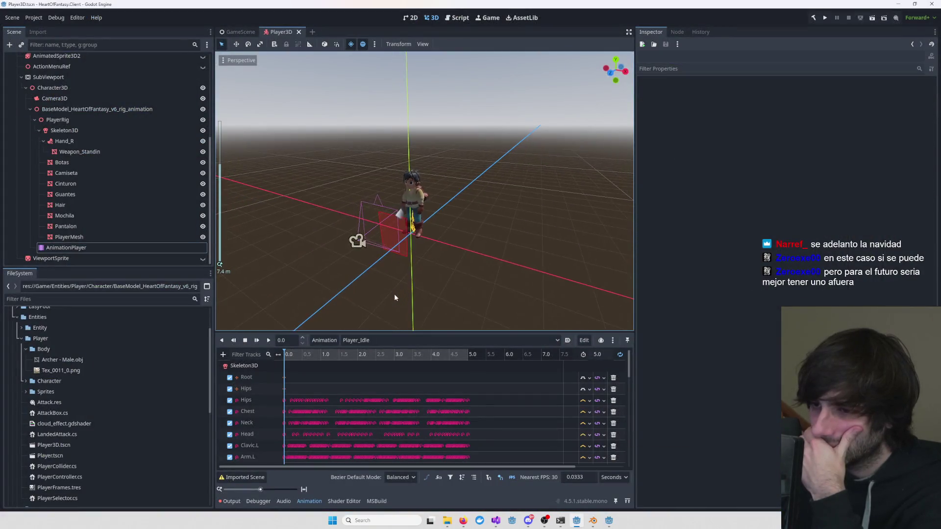
pyautogui.scroll(6, 394, 293)
pyautogui.click(411, 185)
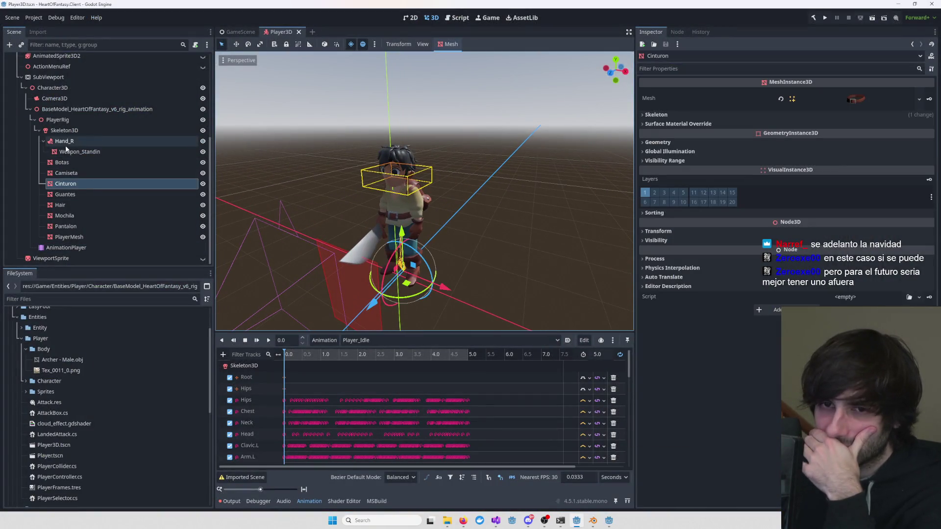
pyautogui.click(39, 131)
pyautogui.click(35, 227)
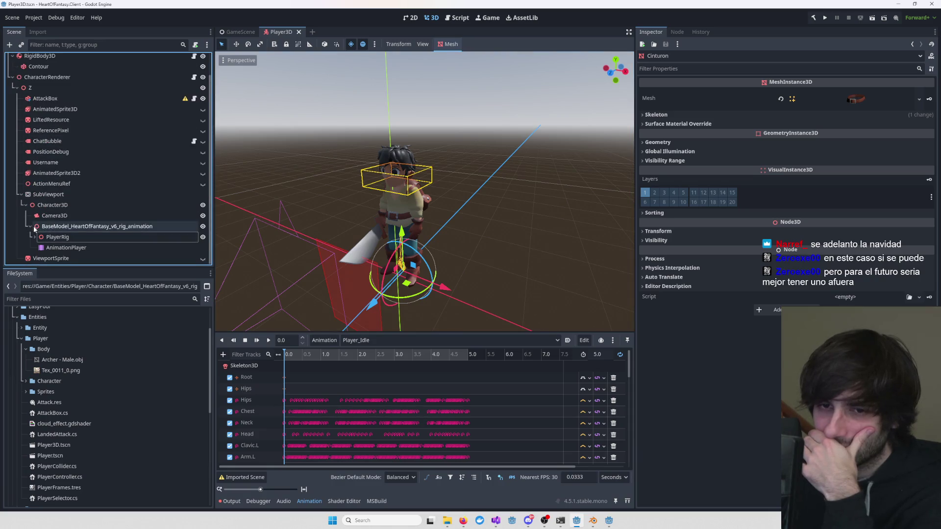
pyautogui.click(66, 227)
pyautogui.scroll(-2, 312, 212)
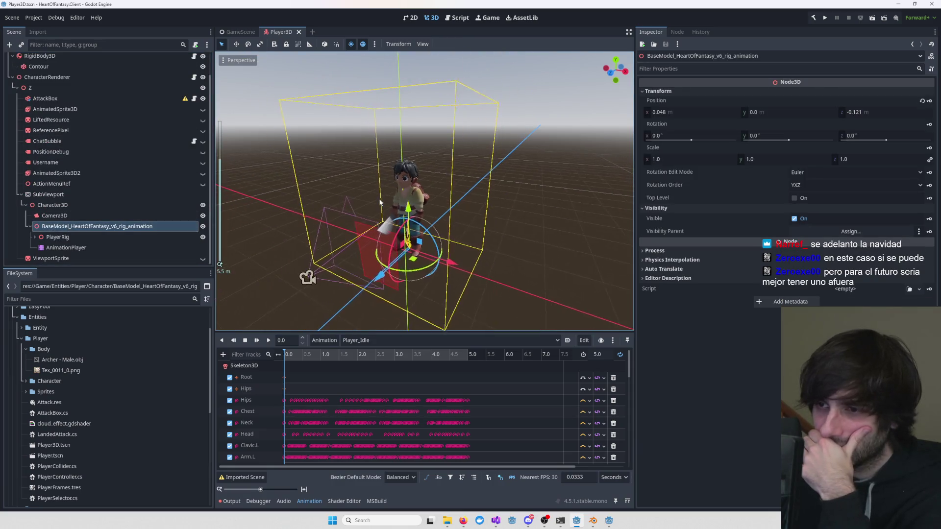
pyautogui.click(657, 251)
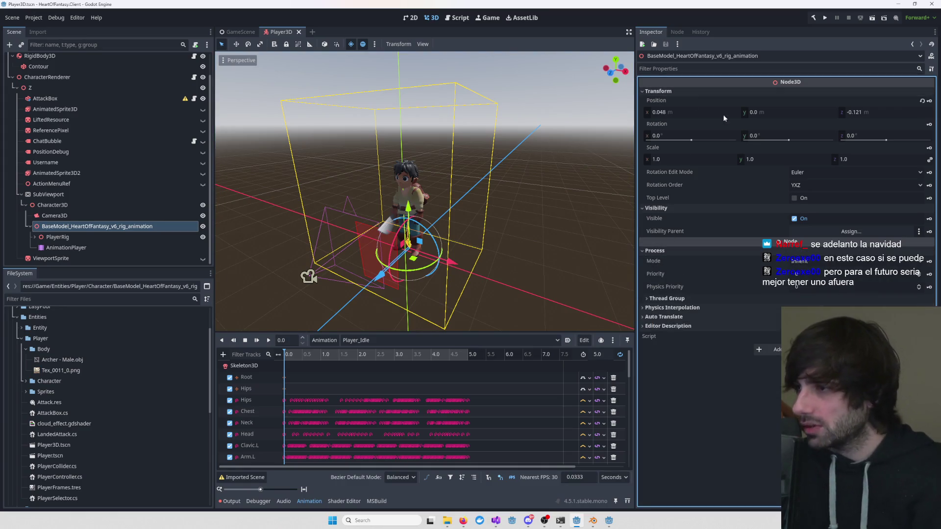
# - Scale the BaseModel rig to 0.665, then to 0.335 on all axes
pyautogui.click(699, 161)
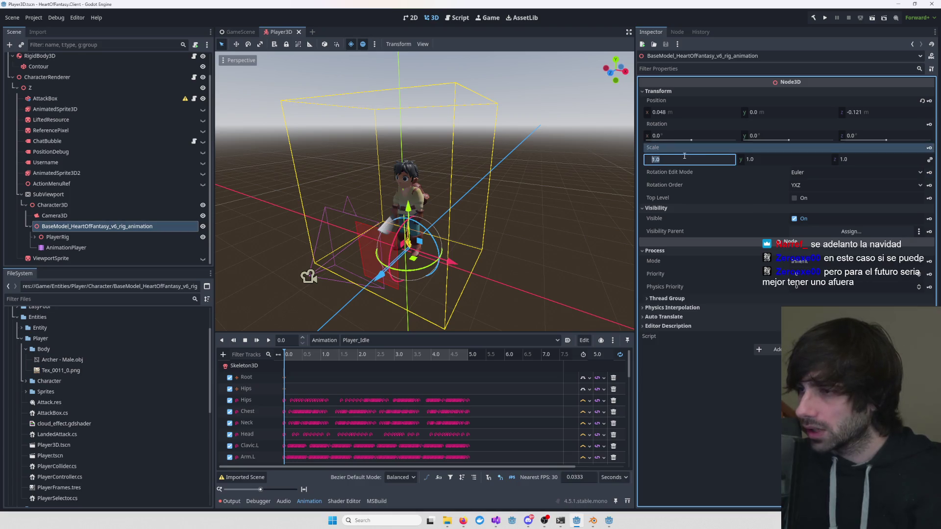
pyautogui.write('0.665')
pyautogui.press('Return')
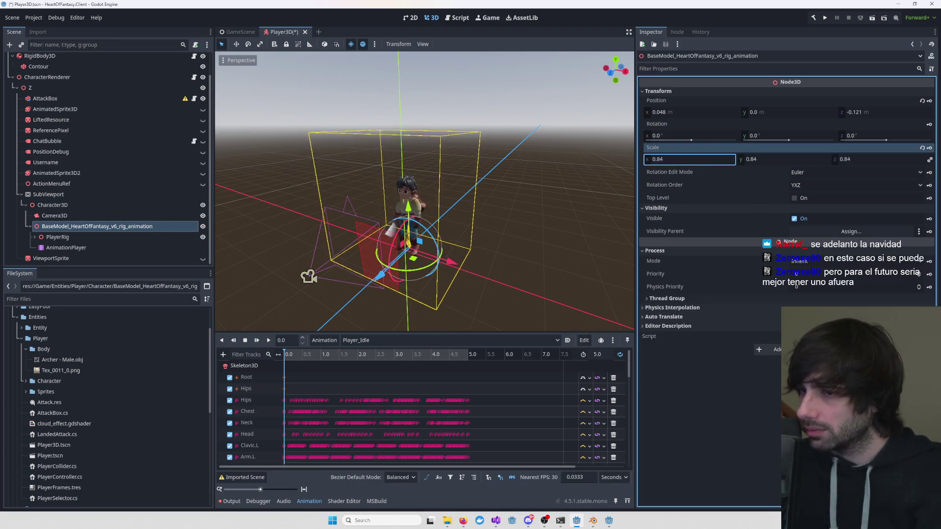
pyautogui.write('0.335')
pyautogui.press('Return')
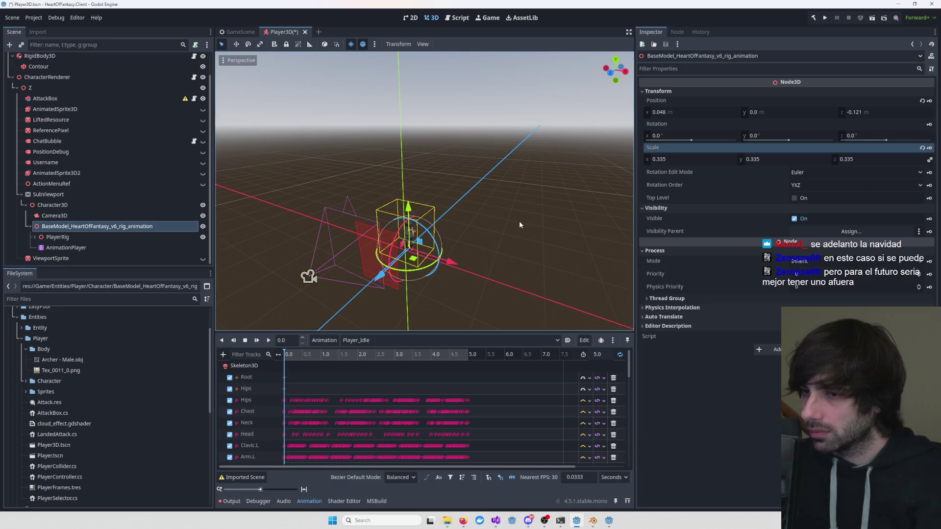
pyautogui.scroll(3, 474, 231)
pyautogui.scroll(-4, 499, 196)
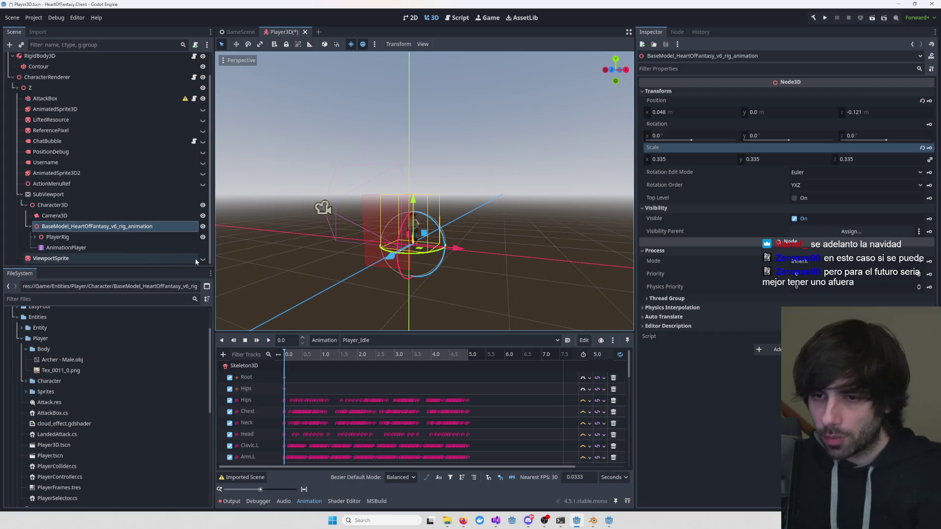
# - Make the ViewportSprite visible in the Scene tree and select the Camera3D node
pyautogui.click(202, 259)
pyautogui.scroll(-8, 372, 241)
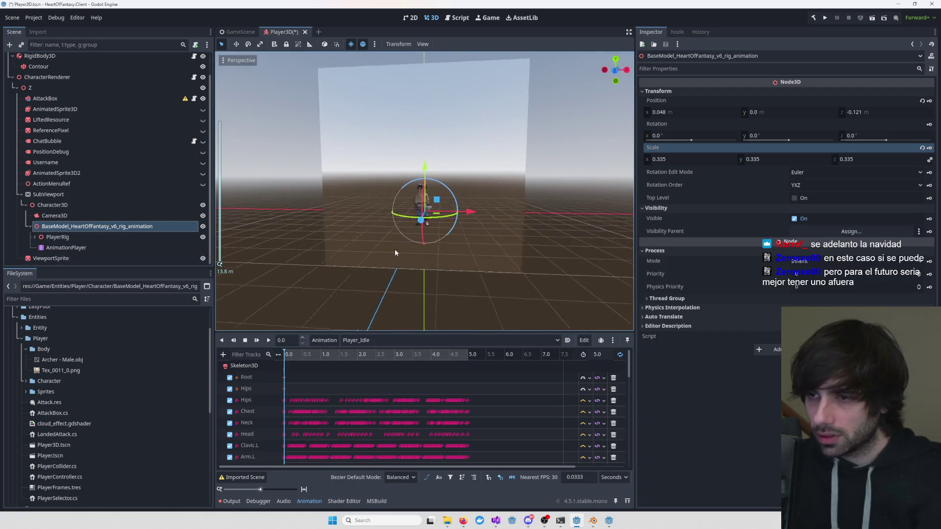
pyautogui.scroll(5, 328, 252)
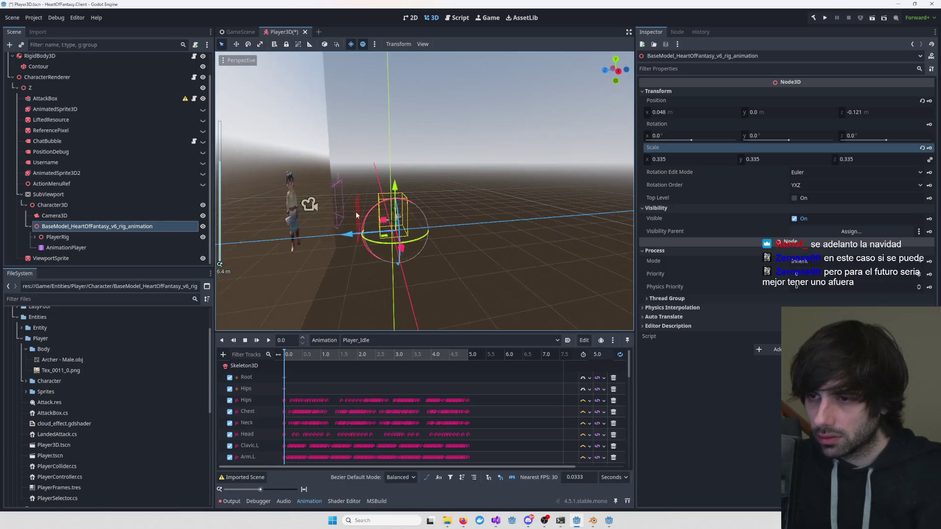
pyautogui.scroll(2, 310, 211)
pyautogui.click(304, 209)
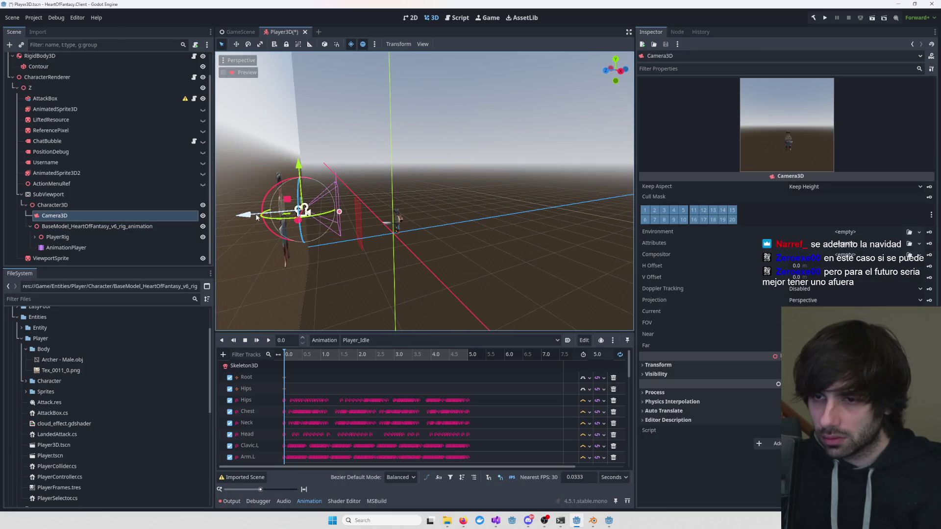
# - Lower the SubViewport Camera3D along Y and tilt it toward the character
pyautogui.moveTo(249, 215); pyautogui.dragTo(321, 215)
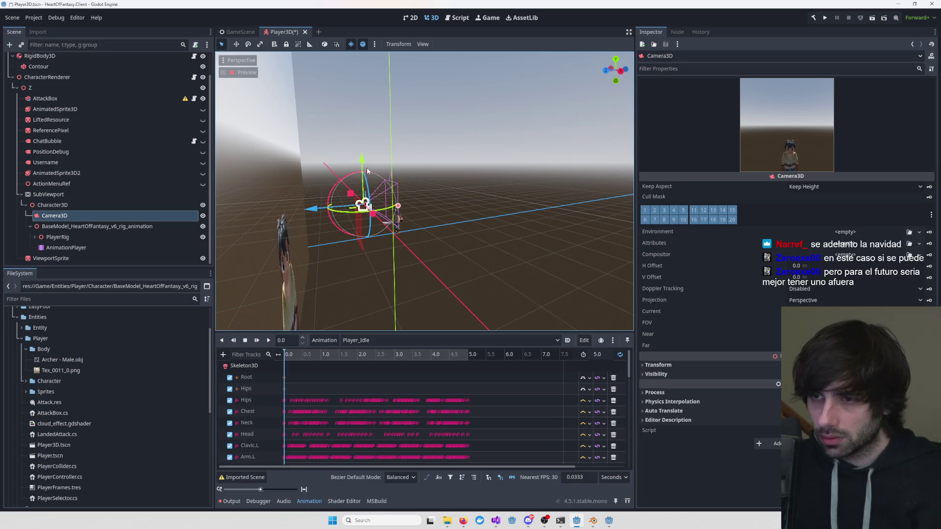
pyautogui.moveTo(430, 209); pyautogui.dragTo(397, 205)
pyautogui.moveTo(360, 158)
pyautogui.mouseDown()
pyautogui.moveTo(361, 169)
pyautogui.moveTo(363, 138)
pyautogui.mouseUp()
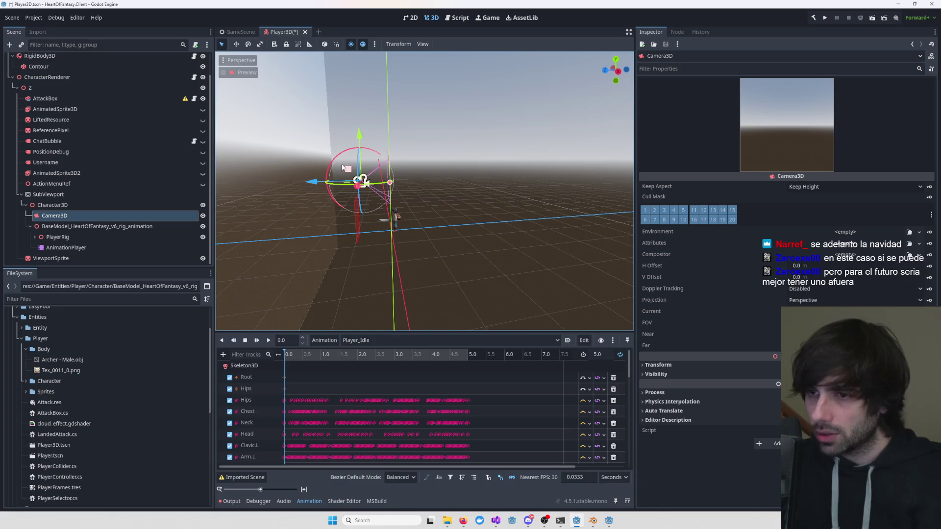
pyautogui.press('f')
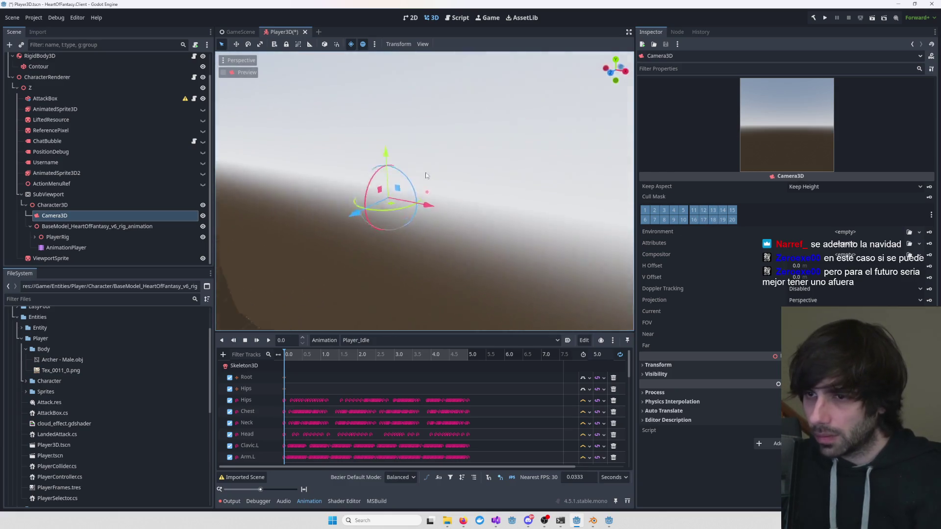
pyautogui.scroll(-5, 584, 178)
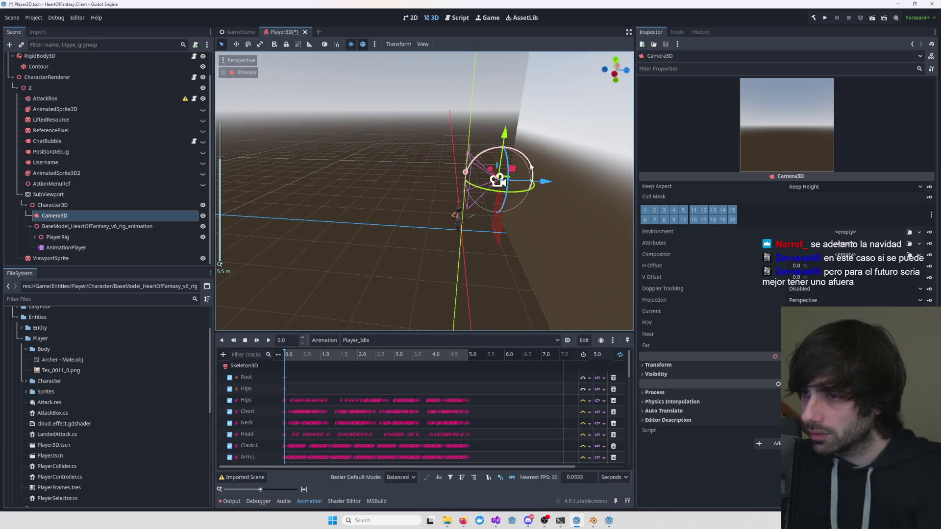
pyautogui.moveTo(531, 166); pyautogui.dragTo(521, 157)
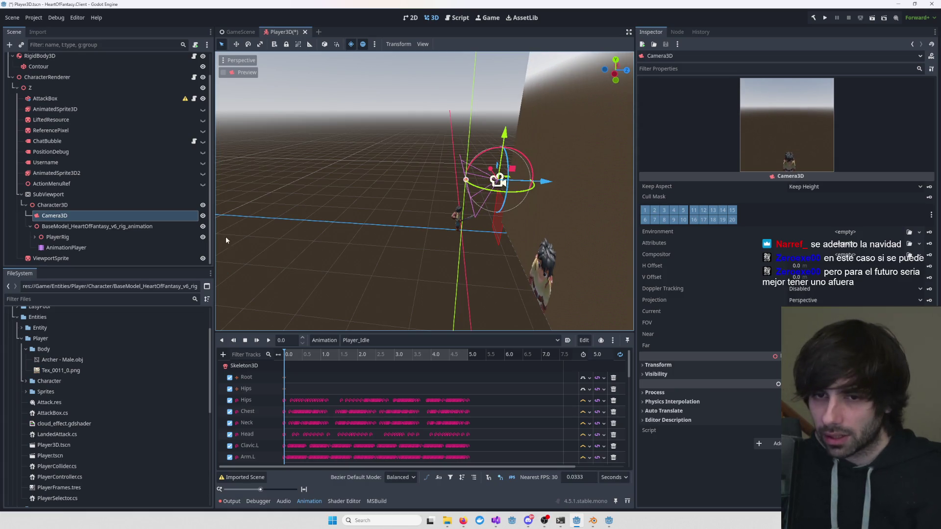
# - Adjust the camera tilt until Rotation X is about -14.8
pyautogui.click(666, 365)
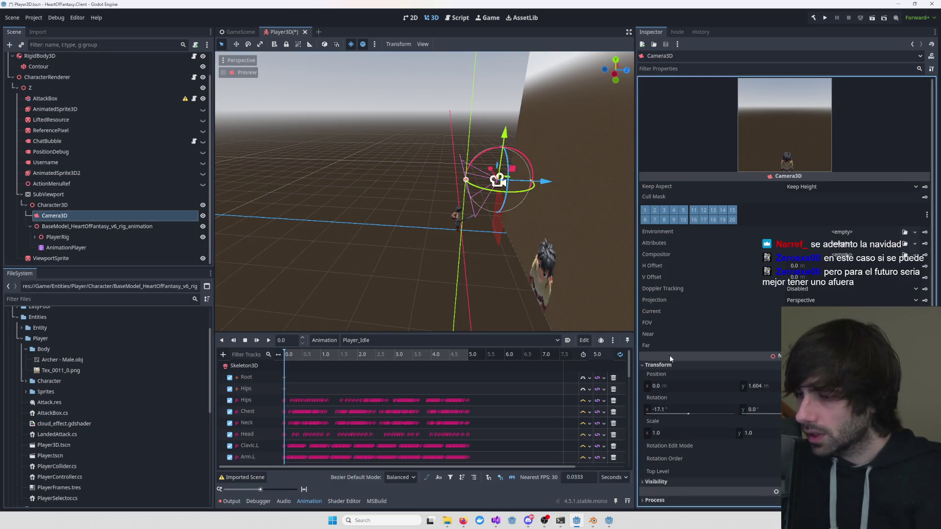
pyautogui.scroll(-2, 764, 421)
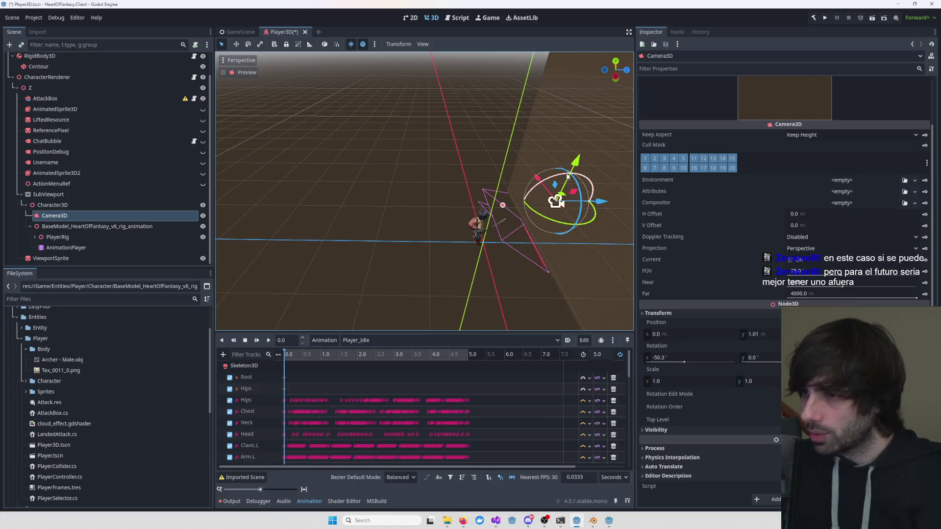
pyautogui.moveTo(567, 177); pyautogui.dragTo(593, 178)
pyautogui.press('f')
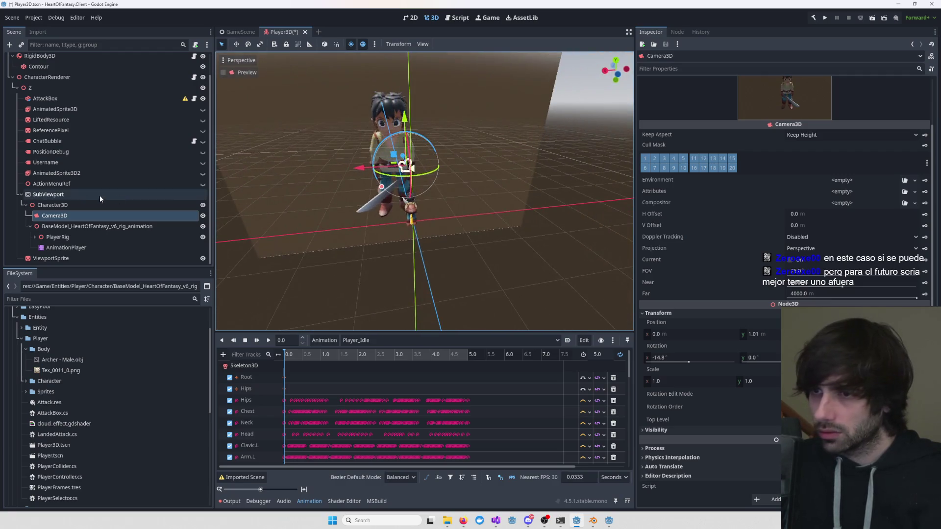
pyautogui.moveTo(279, 216)
pyautogui.mouseDown()
pyautogui.moveTo(360, 209)
pyautogui.moveTo(260, 213)
pyautogui.moveTo(351, 227)
pyautogui.moveTo(428, 224)
pyautogui.moveTo(381, 219)
pyautogui.moveTo(435, 242)
pyautogui.moveTo(410, 214)
pyautogui.mouseUp()
pyautogui.scroll(3, 435, 242)
pyautogui.scroll(4, 409, 214)
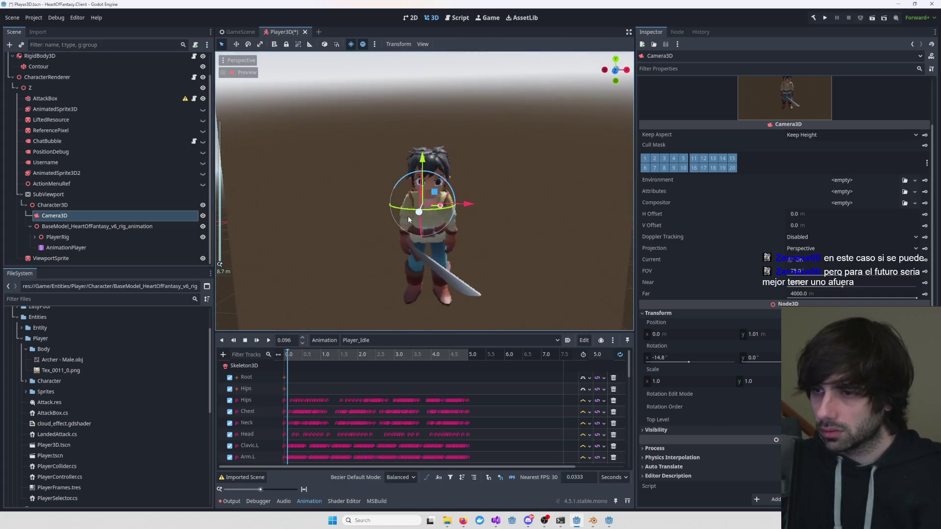
pyautogui.scroll(-2, 408, 219)
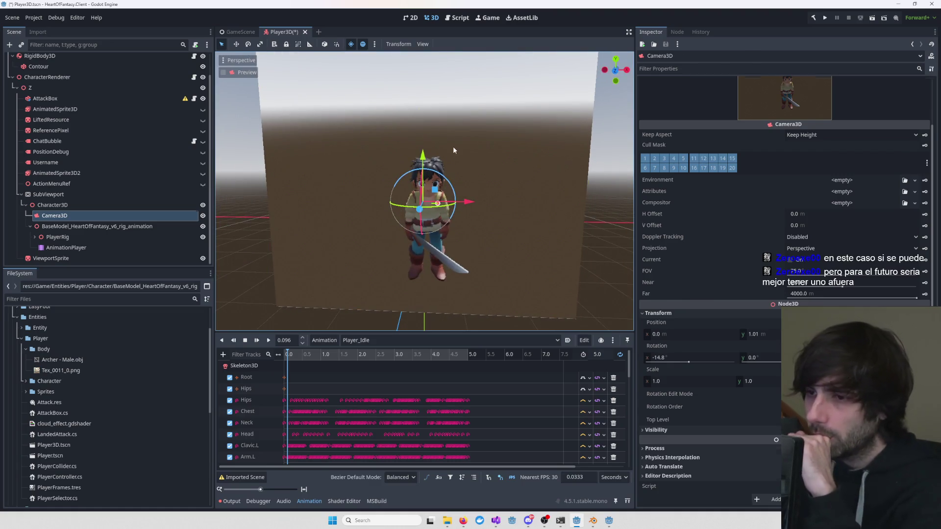
# - Select the ViewportSprite and orbit around it to check the rendered character
pyautogui.click(453, 146)
pyautogui.moveTo(401, 172)
pyautogui.mouseDown()
pyautogui.moveTo(384, 194)
pyautogui.moveTo(356, 202)
pyautogui.moveTo(245, 207)
pyautogui.moveTo(461, 196)
pyautogui.moveTo(333, 246)
pyautogui.moveTo(539, 234)
pyautogui.moveTo(511, 237)
pyautogui.mouseUp()
pyautogui.scroll(-4, 307, 243)
pyautogui.click(542, 224)
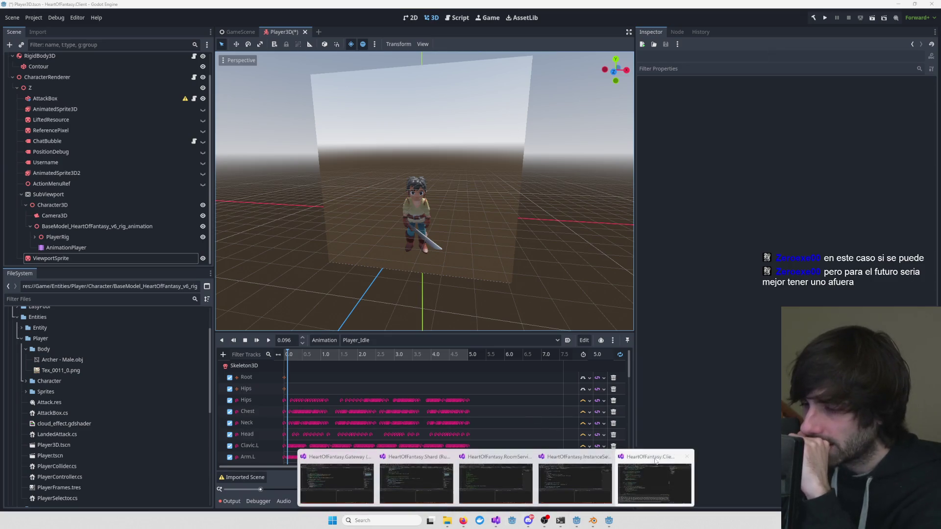
pyautogui.click(777, 163)
# - Run the game, fill in the test login credentials, and move the debug window aside
pyautogui.click(822, 19)
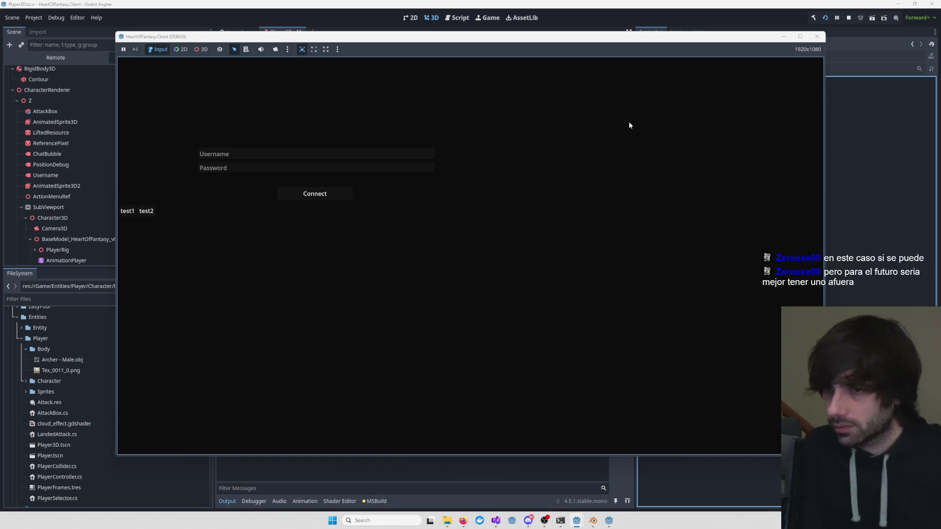
pyautogui.click(124, 214)
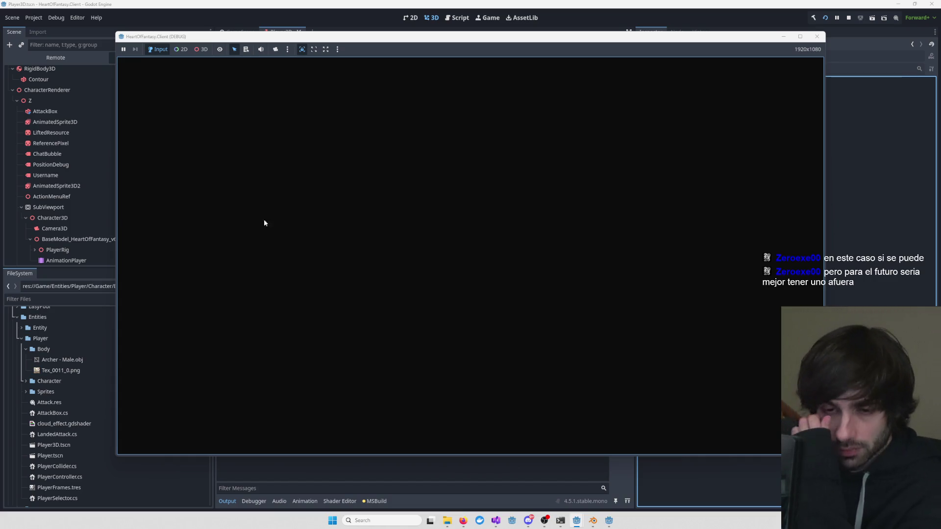
pyautogui.moveTo(427, 42)
pyautogui.mouseDown()
pyautogui.moveTo(506, 77)
pyautogui.moveTo(500, 93)
pyautogui.moveTo(388, 82)
pyautogui.mouseUp()
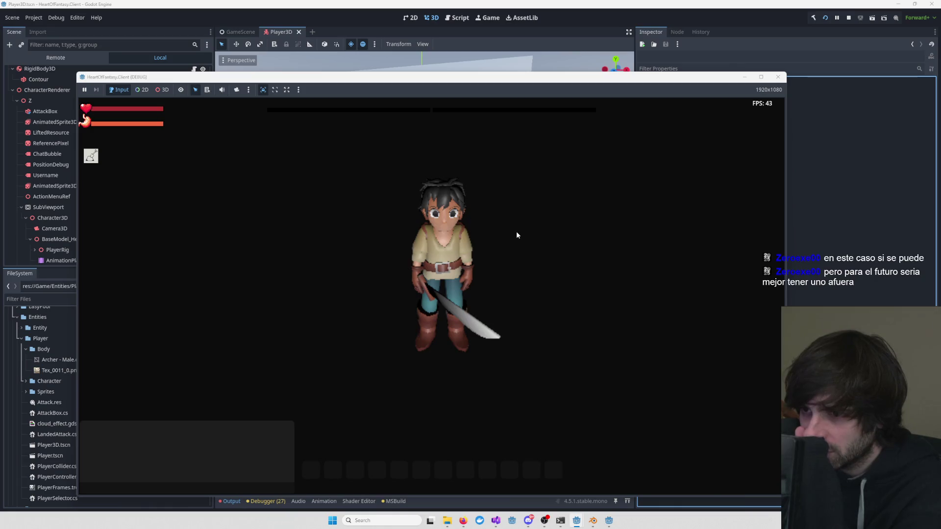
pyautogui.moveTo(576, 522)
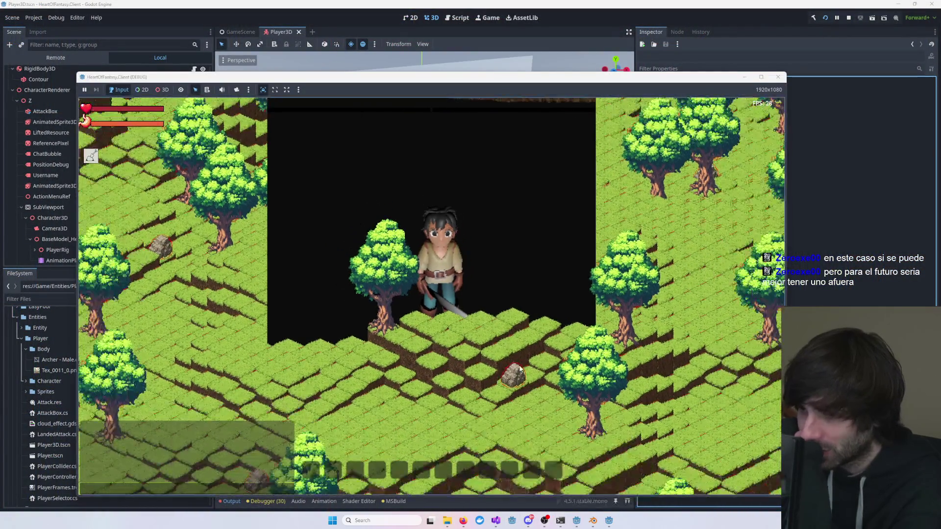
# - Zoom in and walk the character with W and S, then hide the game window
pyautogui.scroll(-5, 507, 338)
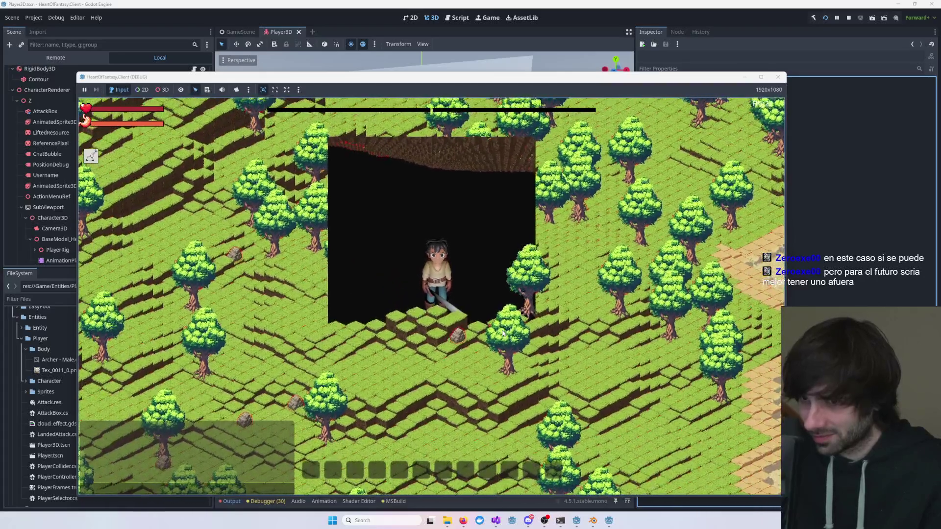
pyautogui.scroll(3, 499, 333)
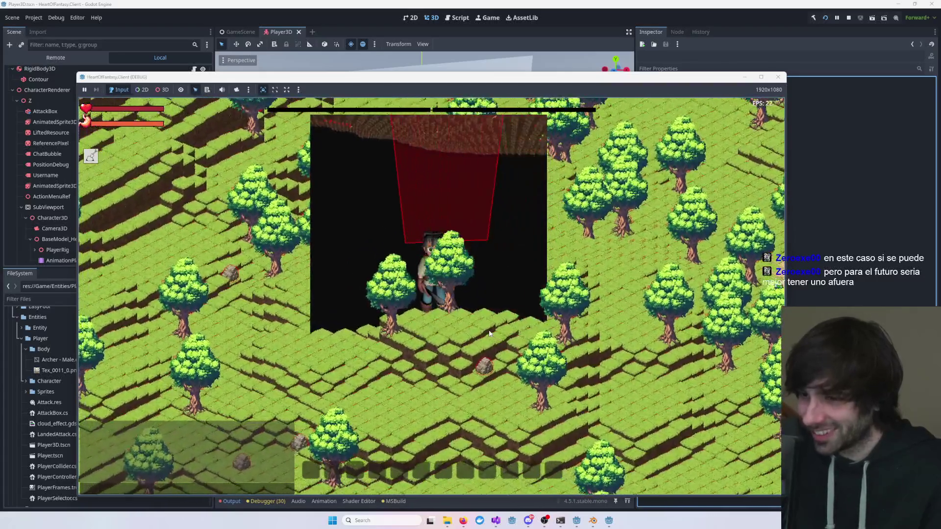
pyautogui.press('w')
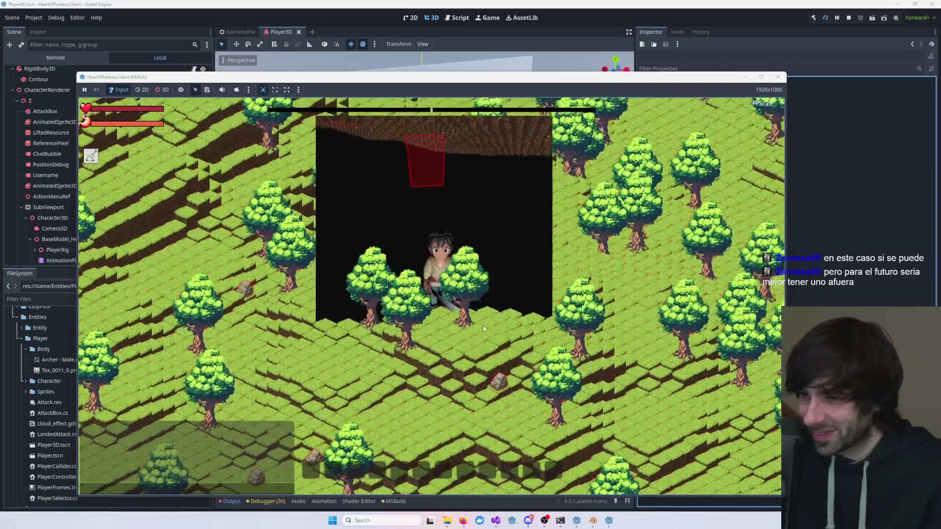
pyautogui.press('s')
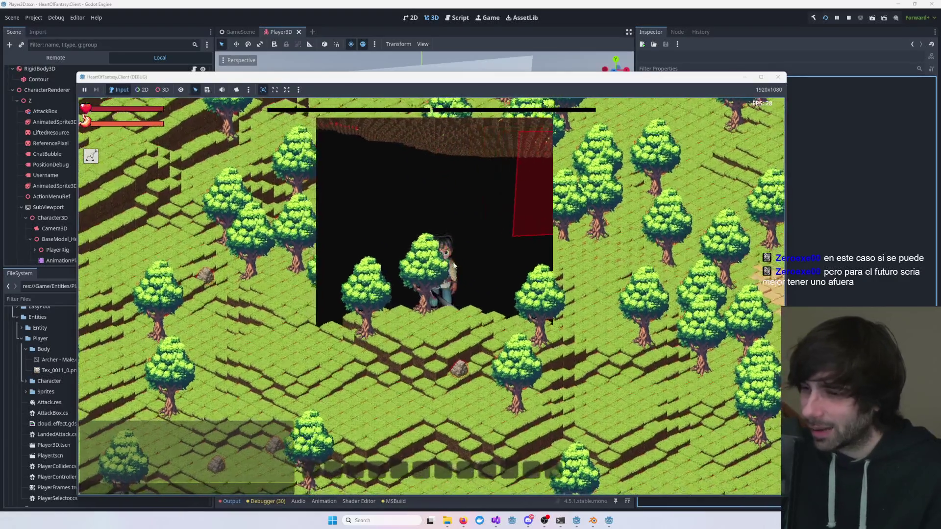
pyautogui.scroll(3, 446, 297)
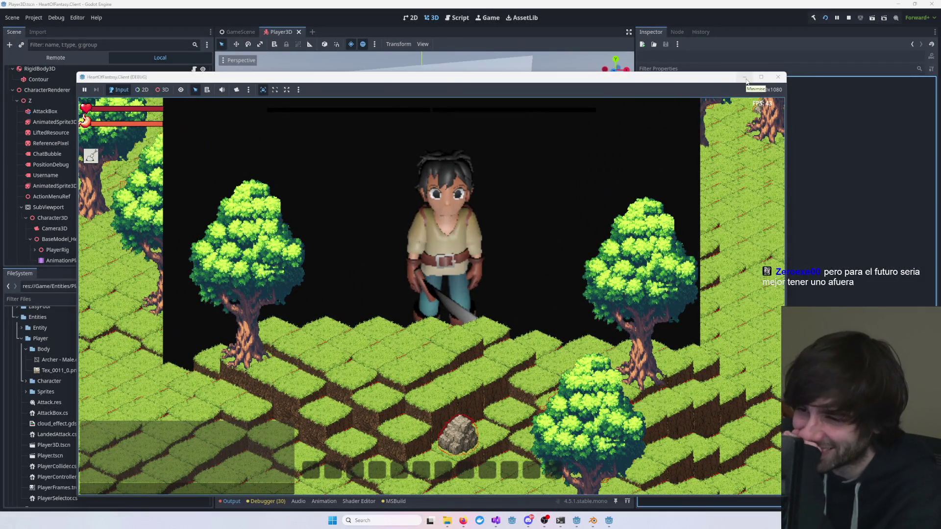
pyautogui.click(744, 78)
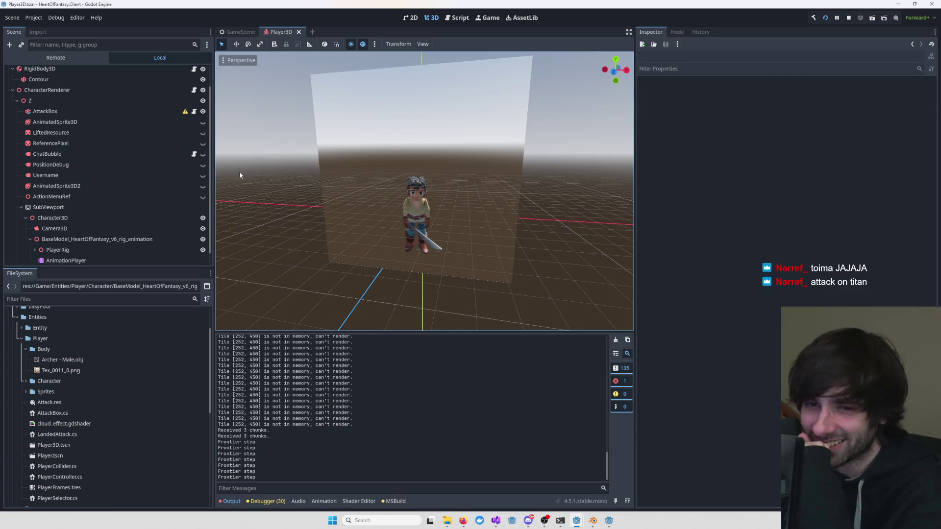
# - Orbit the 3D view to see the sprite plane edge-on, then zoom out the HeartOfFantasy.Client game
pyautogui.scroll(-1, 96, 245)
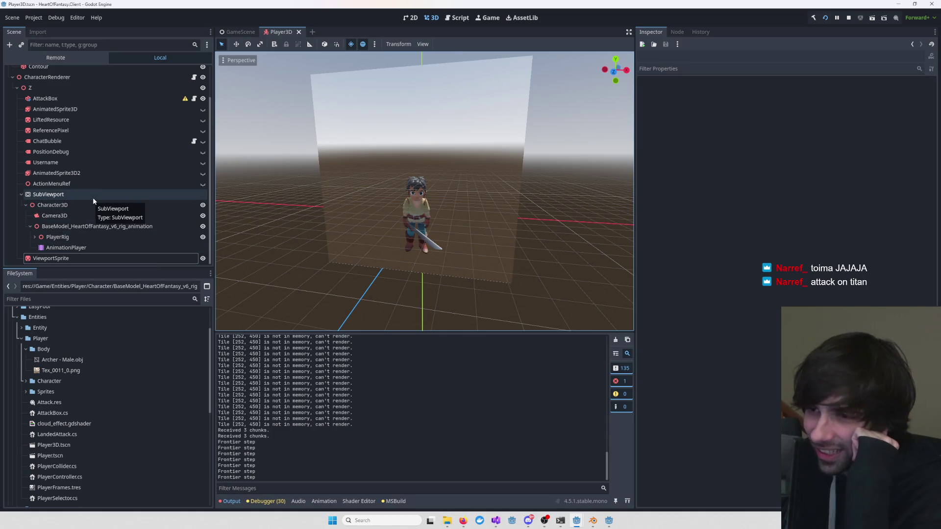
pyautogui.moveTo(402, 230)
pyautogui.mouseDown()
pyautogui.moveTo(431, 234)
pyautogui.moveTo(333, 234)
pyautogui.moveTo(372, 216)
pyautogui.mouseUp()
pyautogui.scroll(3, 384, 206)
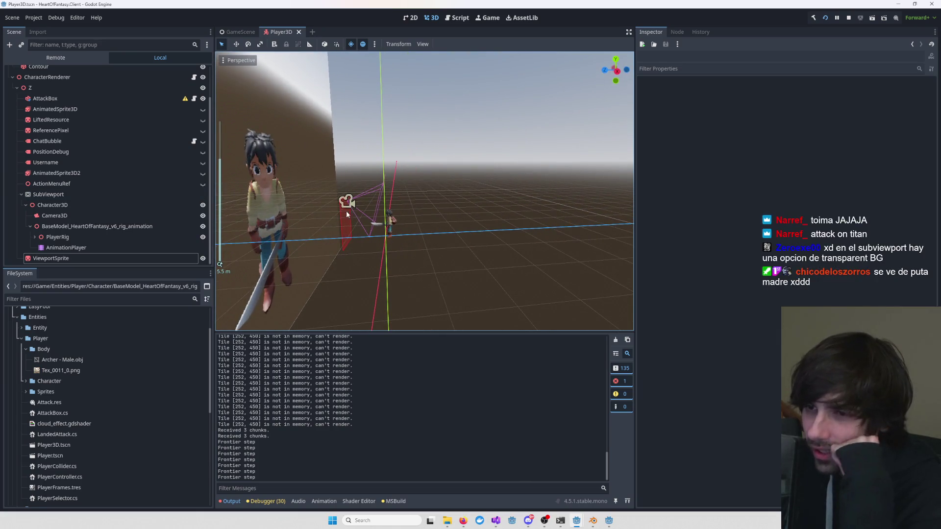
pyautogui.scroll(3, 346, 214)
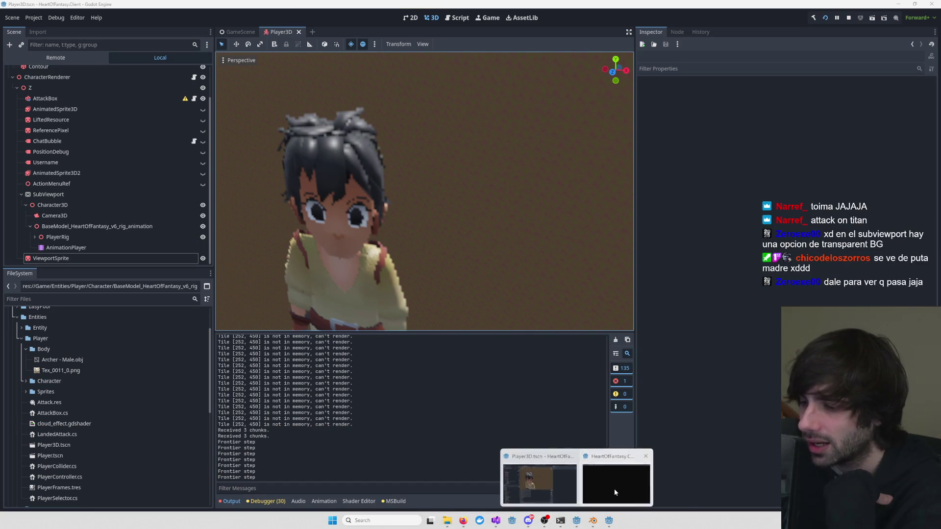
pyautogui.click(610, 483)
pyautogui.scroll(-3, 471, 295)
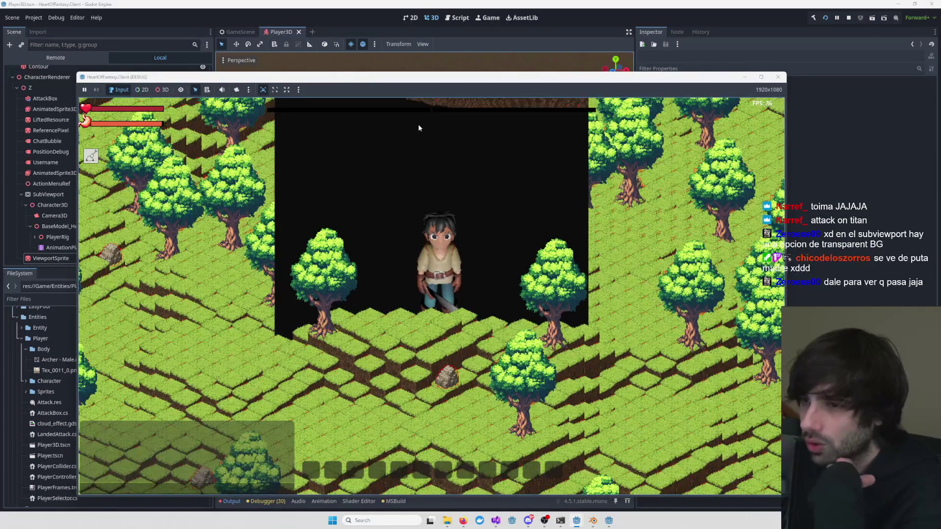
pyautogui.scroll(-1, 511, 193)
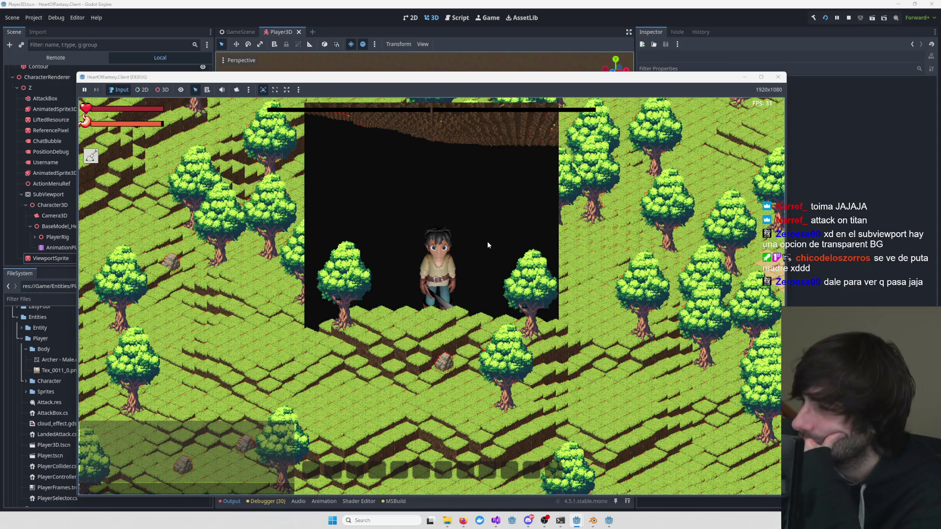
# - Open the 3D in 2D demo's robot_3d scene and orbit to a low front view of Robot3D
pyautogui.moveTo(609, 526)
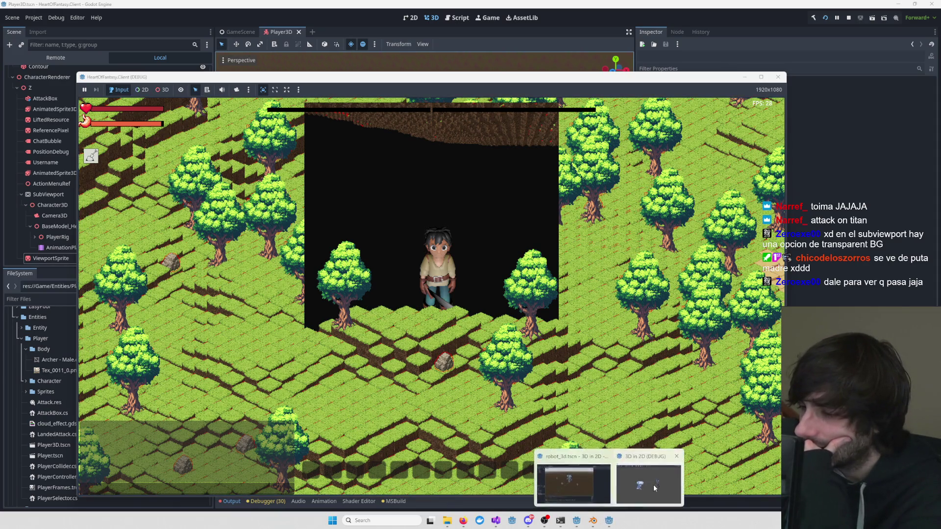
pyautogui.click(568, 483)
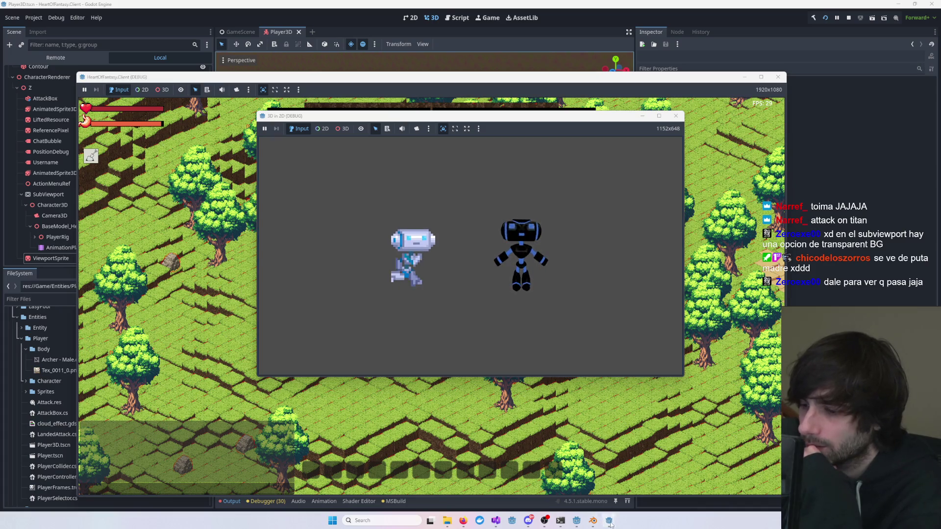
pyautogui.click(609, 479)
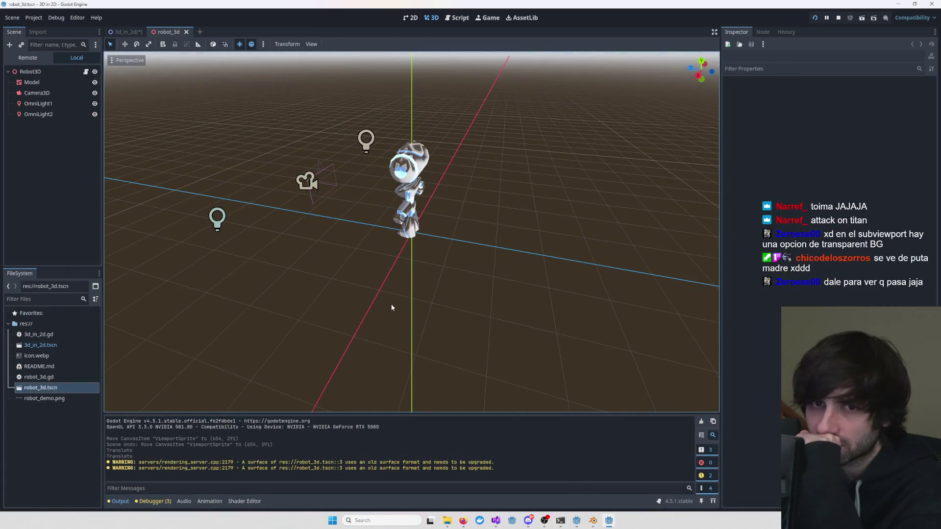
pyautogui.click(41, 75)
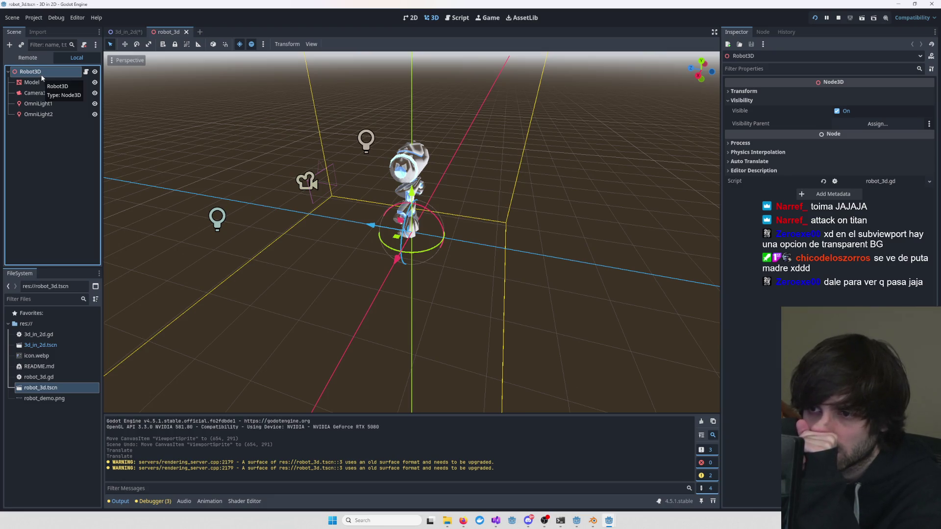
pyautogui.moveTo(125, 115)
pyautogui.mouseDown()
pyautogui.moveTo(314, 159)
pyautogui.moveTo(467, 137)
pyautogui.moveTo(299, 210)
pyautogui.mouseUp()
pyautogui.scroll(-2, 467, 138)
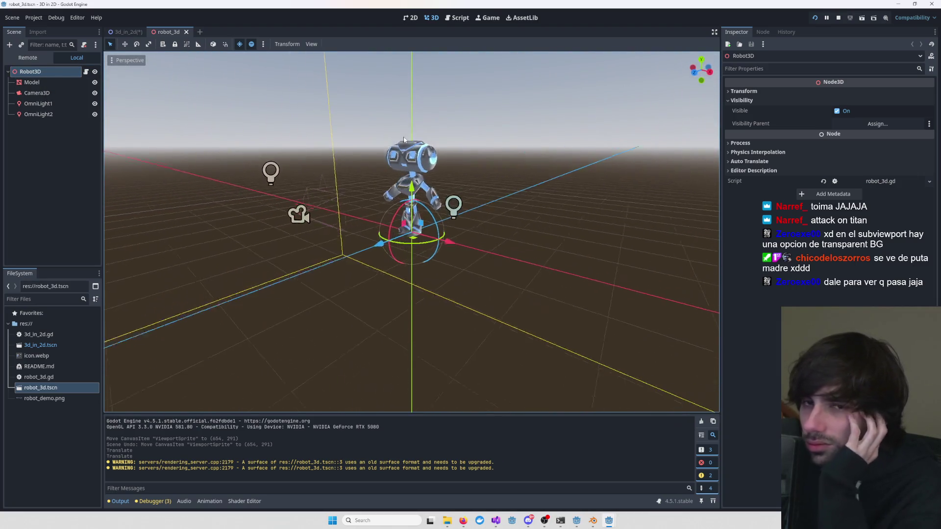
pyautogui.scroll(-2, 300, 177)
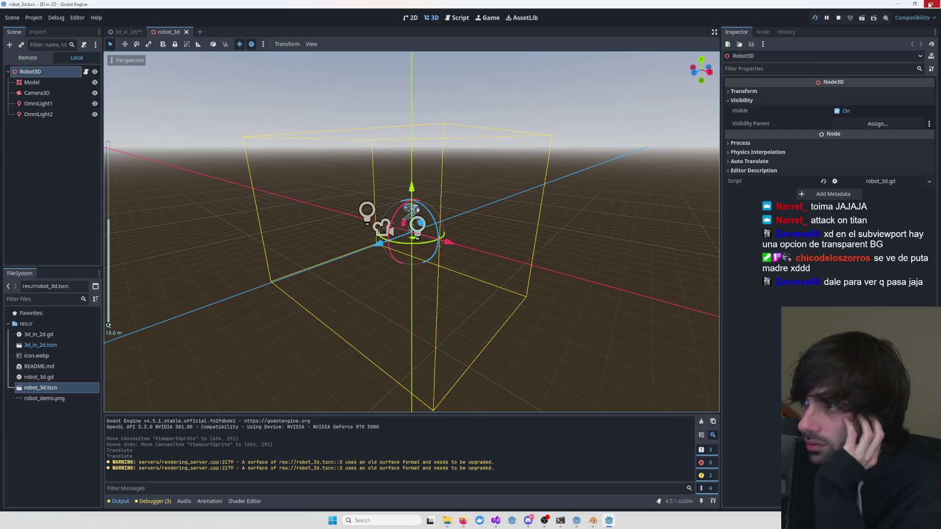
# - Close the robot_3d demo editor, zoom the running demo, then minimise its window
pyautogui.click(930, 5)
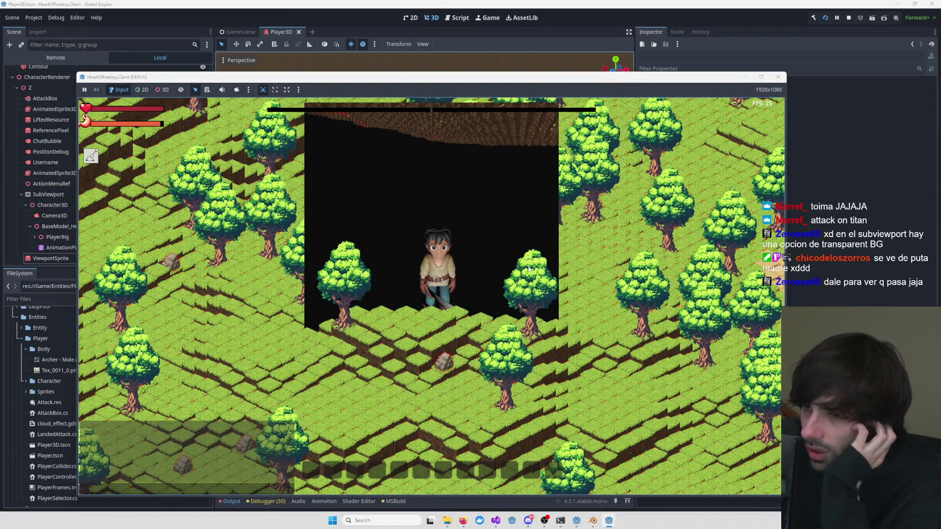
pyautogui.scroll(2, 490, 269)
pyautogui.scroll(1, 410, 267)
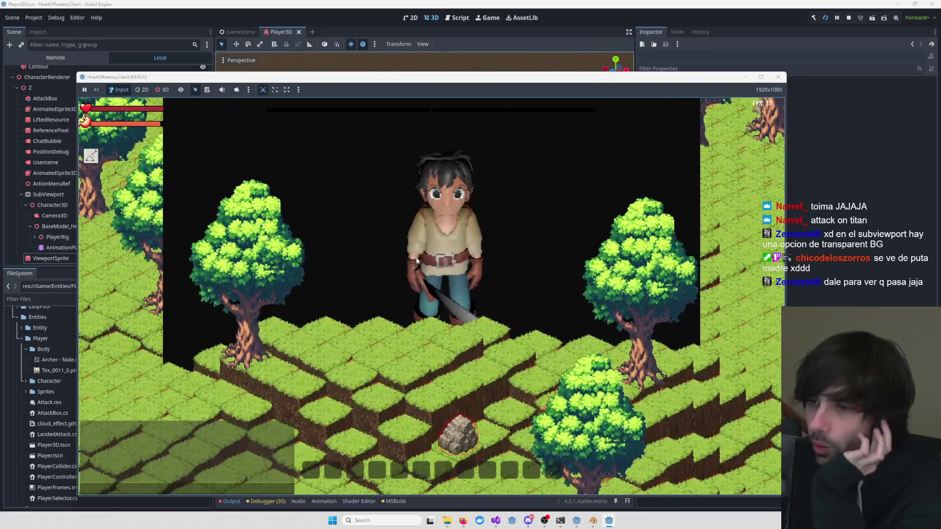
pyautogui.scroll(1, 411, 243)
pyautogui.scroll(-1, 459, 207)
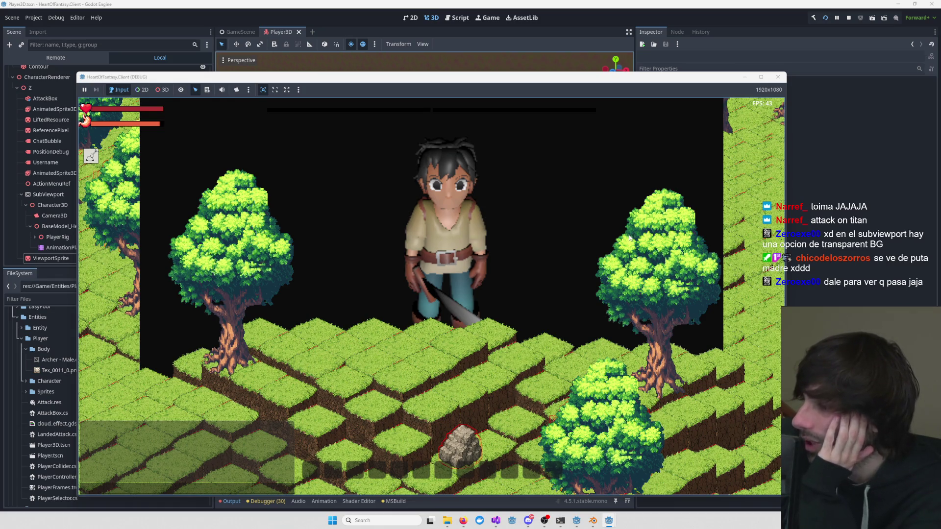
pyautogui.click(750, 77)
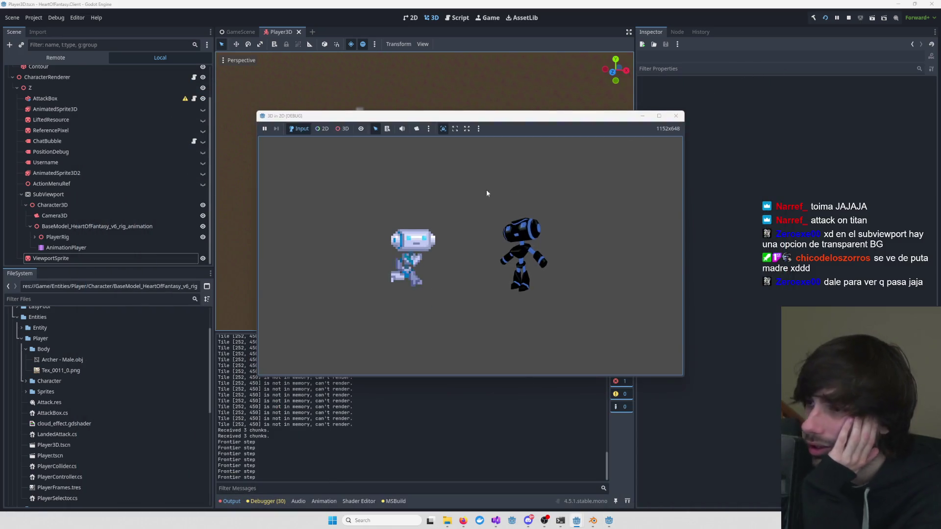
# - Enable Transparent BG on the SubViewport, test-walk the character in game, then hide the game
pyautogui.click(90, 195)
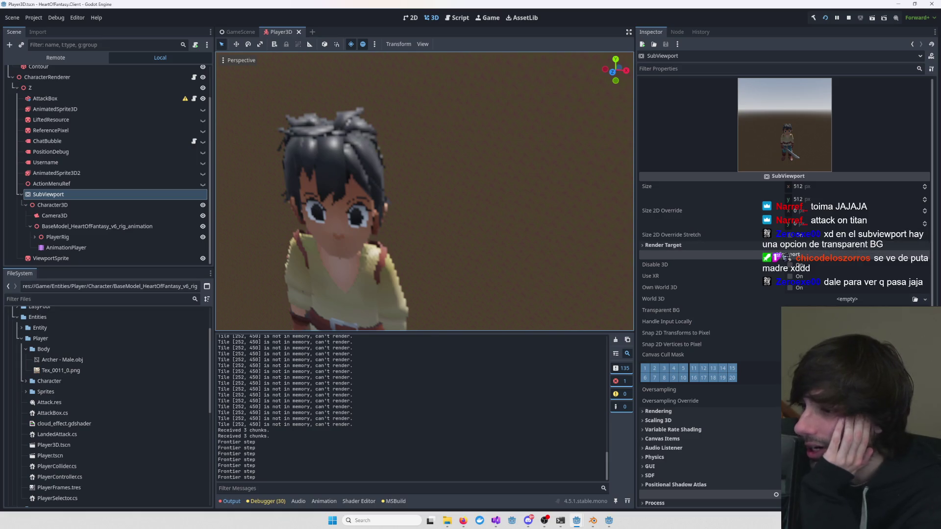
pyautogui.click(790, 310)
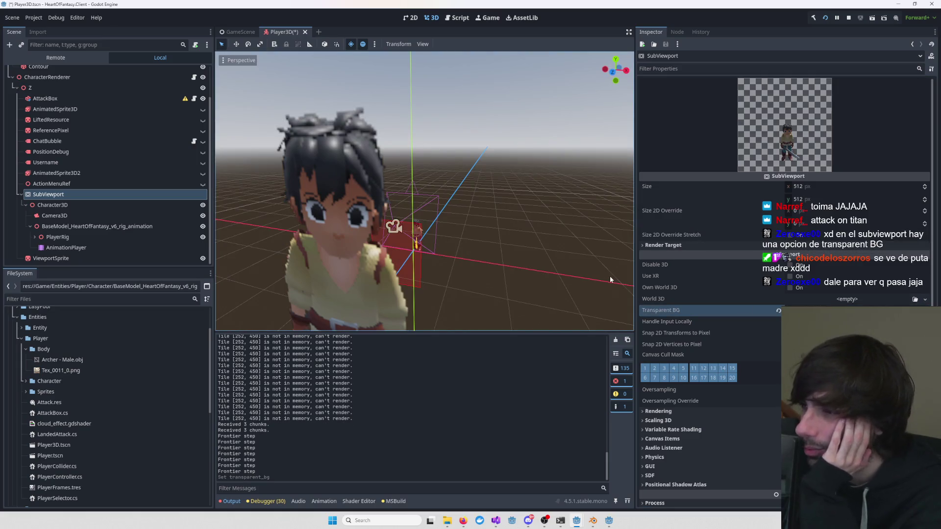
pyautogui.moveTo(609, 521)
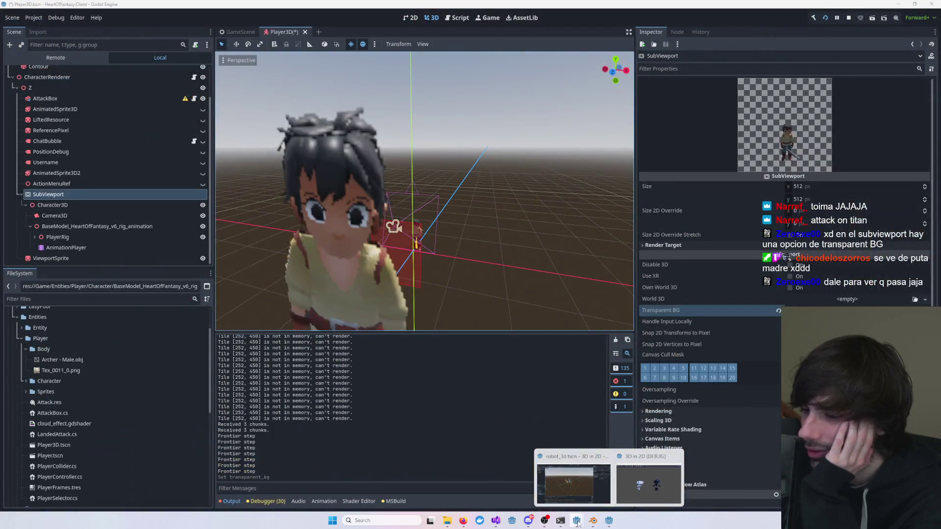
pyautogui.moveTo(578, 524)
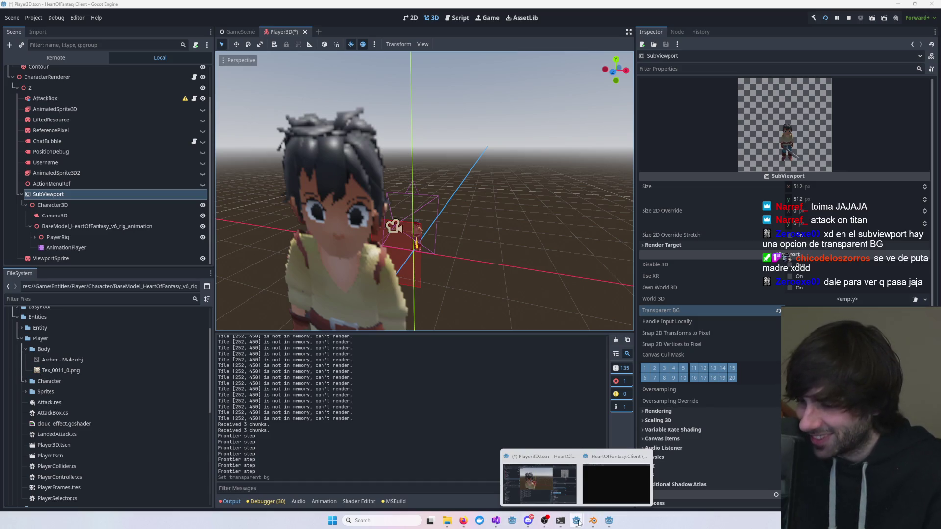
pyautogui.moveTo(497, 522)
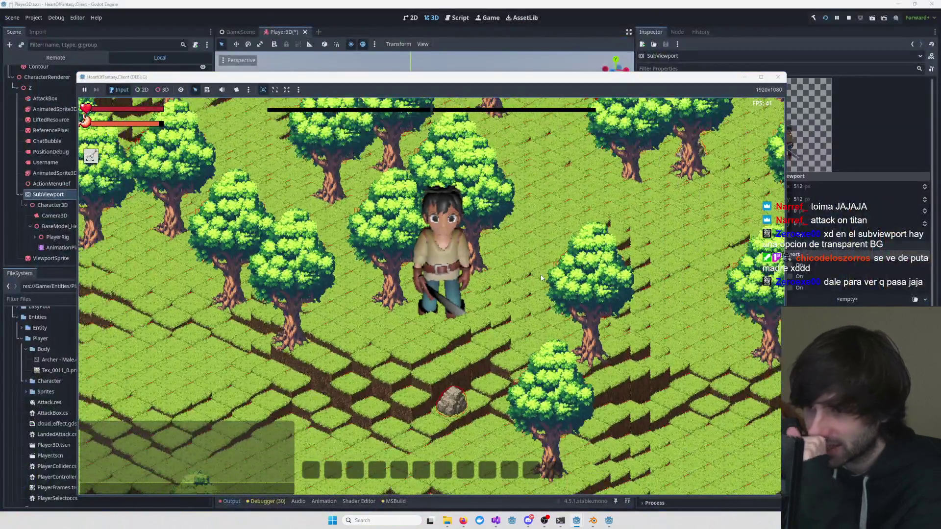
pyautogui.click(541, 278)
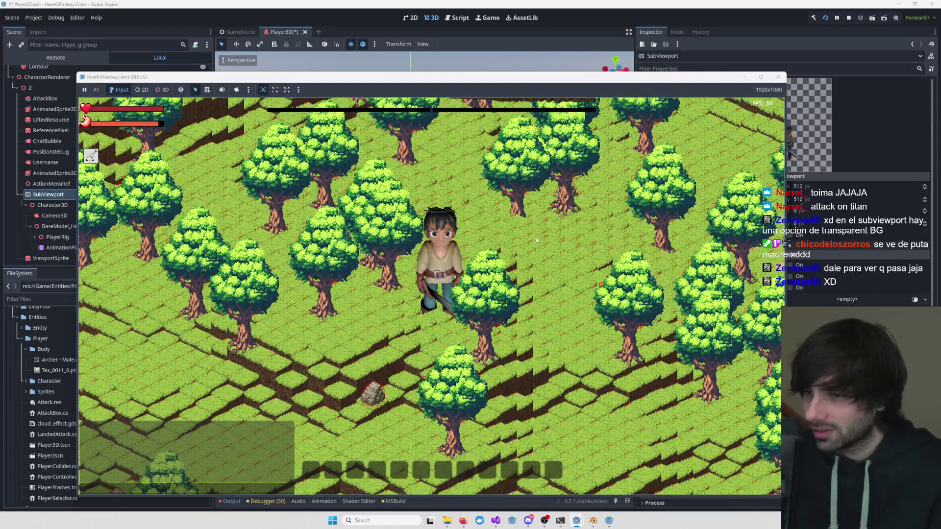
pyautogui.click(479, 38)
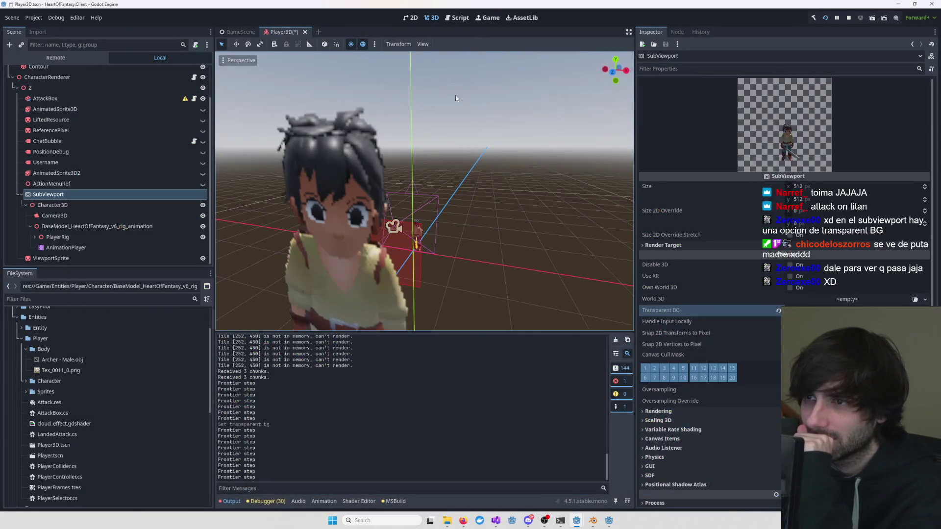
# - Select the SubViewport's Camera3D and tile the running game beside the editor
pyautogui.scroll(-5, 409, 208)
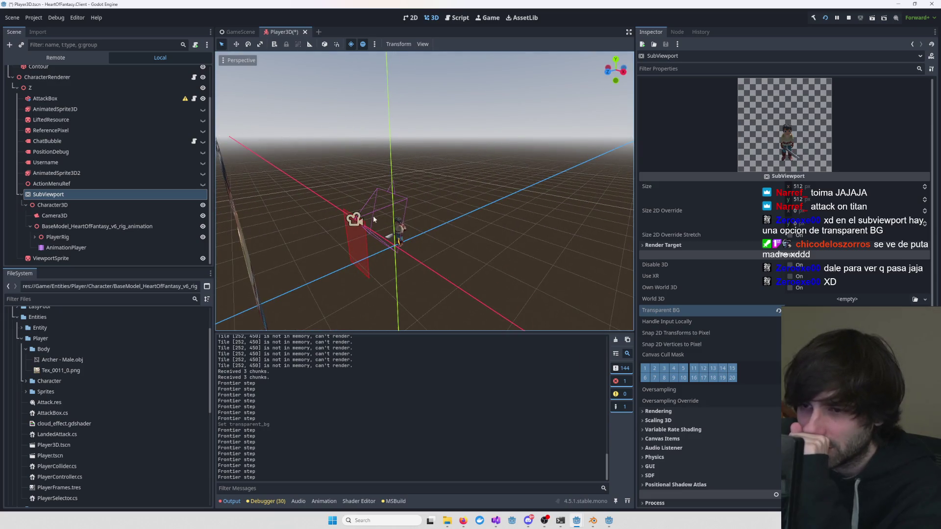
pyautogui.click(360, 220)
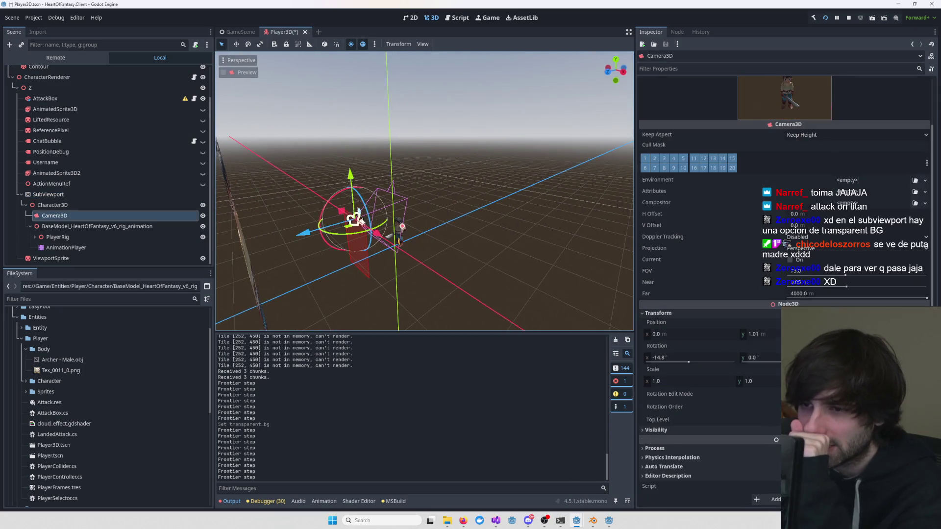
pyautogui.moveTo(306, 231)
pyautogui.mouseDown()
pyautogui.moveTo(275, 229)
pyautogui.moveTo(302, 231)
pyautogui.mouseUp()
pyautogui.press('f')
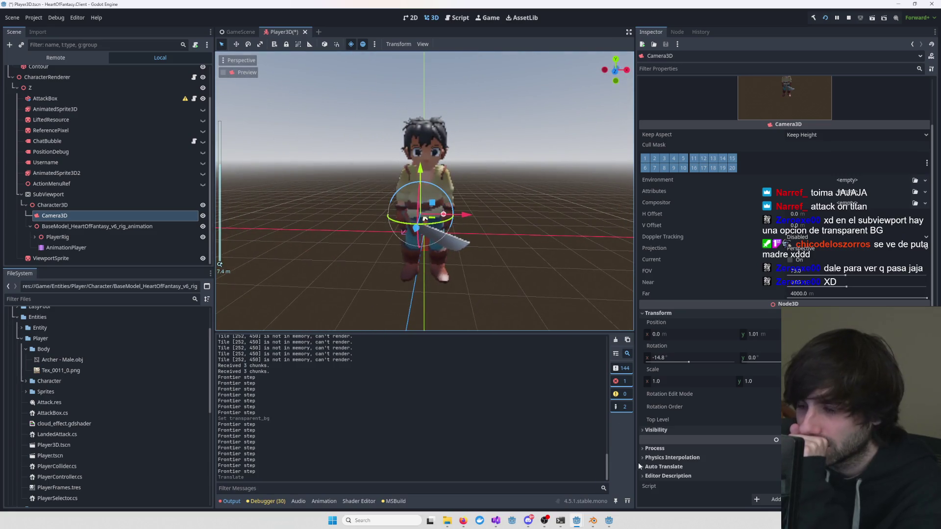
pyautogui.moveTo(611, 521)
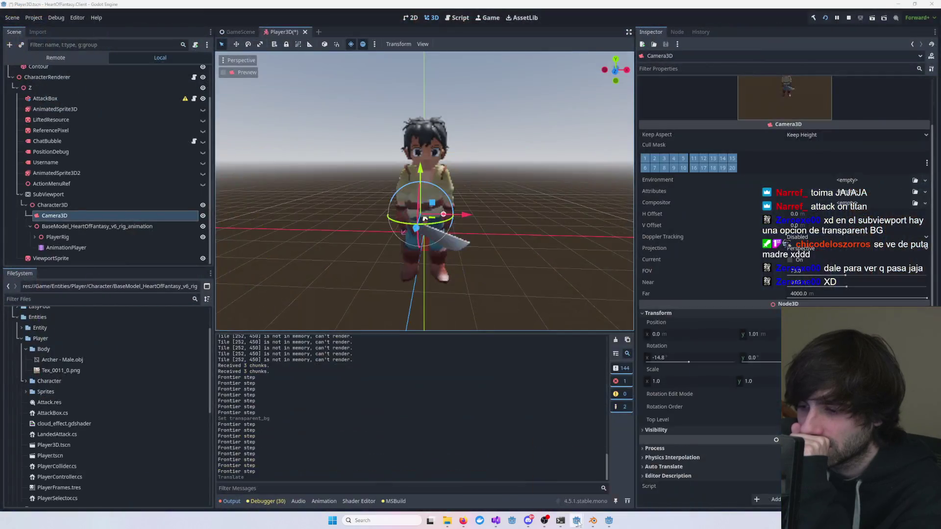
pyautogui.click(619, 475)
pyautogui.moveTo(503, 81)
pyautogui.mouseDown()
pyautogui.moveTo(678, 171)
pyautogui.moveTo(811, 192)
pyautogui.moveTo(891, 165)
pyautogui.moveTo(939, 169)
pyautogui.mouseUp()
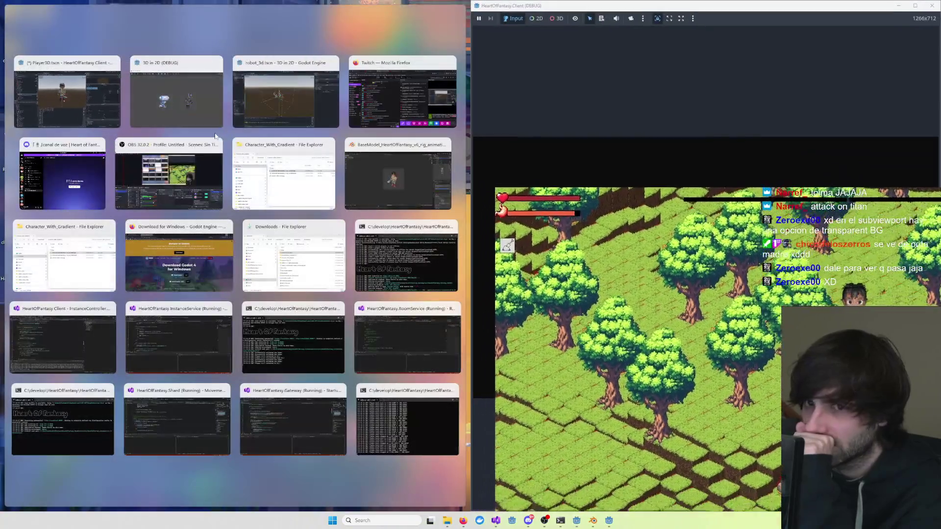
pyautogui.click(421, 228)
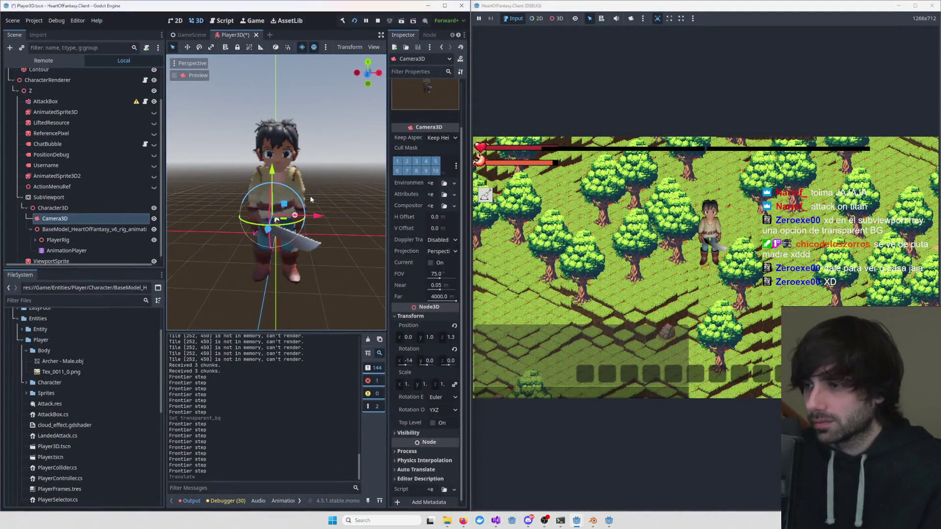
# - Move the camera up to y 1.9 and back to z 2.5 with the gizmo arrows
pyautogui.moveTo(273, 211)
pyautogui.mouseDown()
pyautogui.moveTo(231, 218)
pyautogui.moveTo(241, 229)
pyautogui.moveTo(233, 216)
pyautogui.mouseUp()
pyautogui.moveTo(229, 177); pyautogui.dragTo(228, 164)
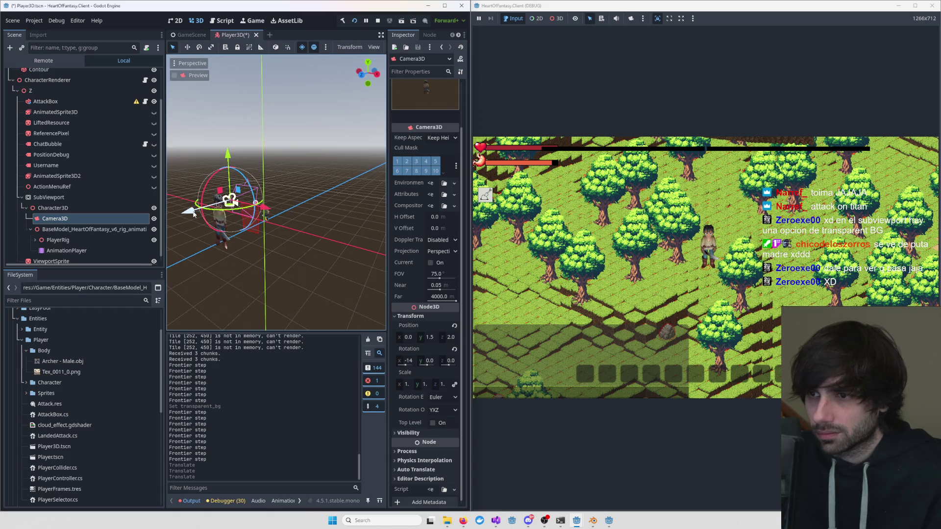
pyautogui.moveTo(194, 214); pyautogui.dragTo(177, 216)
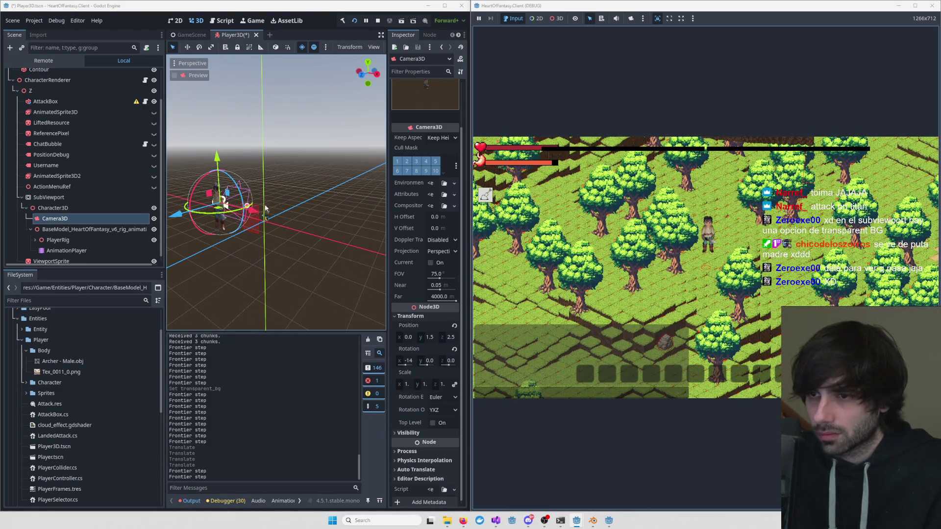
pyautogui.moveTo(219, 164); pyautogui.dragTo(217, 152)
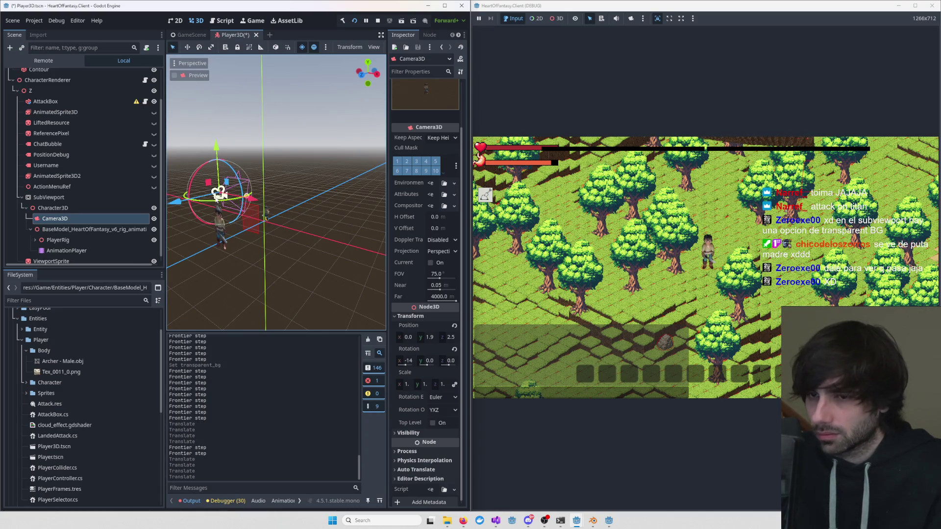
pyautogui.moveTo(249, 198); pyautogui.dragTo(254, 201)
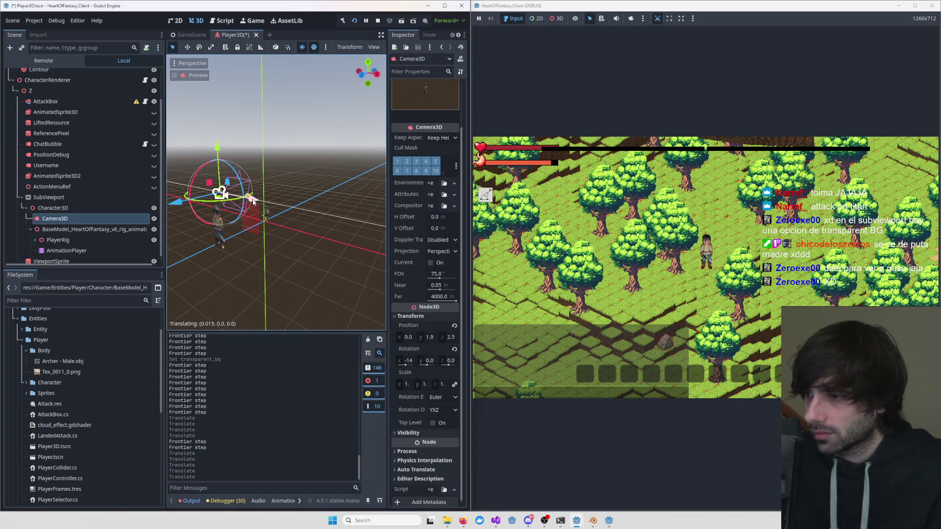
# - Check the camera framing from front and elevated angles, then select the ViewportSprite
pyautogui.scroll(5, 708, 271)
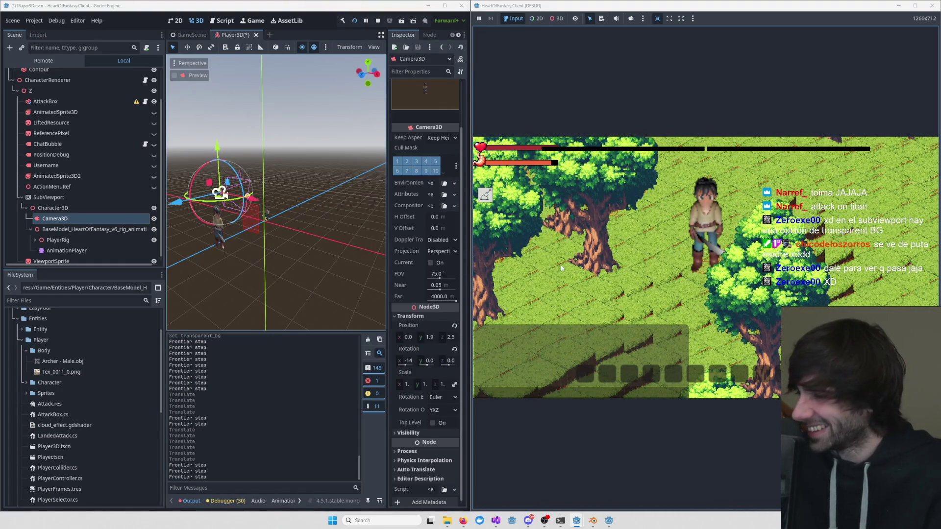
pyautogui.press('KP_1')
pyautogui.scroll(5, 290, 240)
pyautogui.scroll(-3, 289, 240)
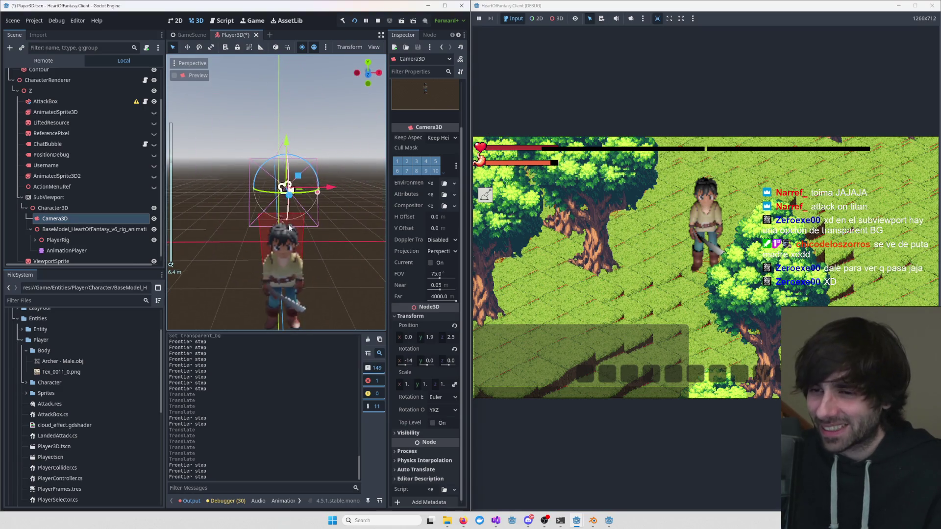
pyautogui.scroll(2, 291, 241)
pyautogui.moveTo(291, 238); pyautogui.dragTo(373, 245)
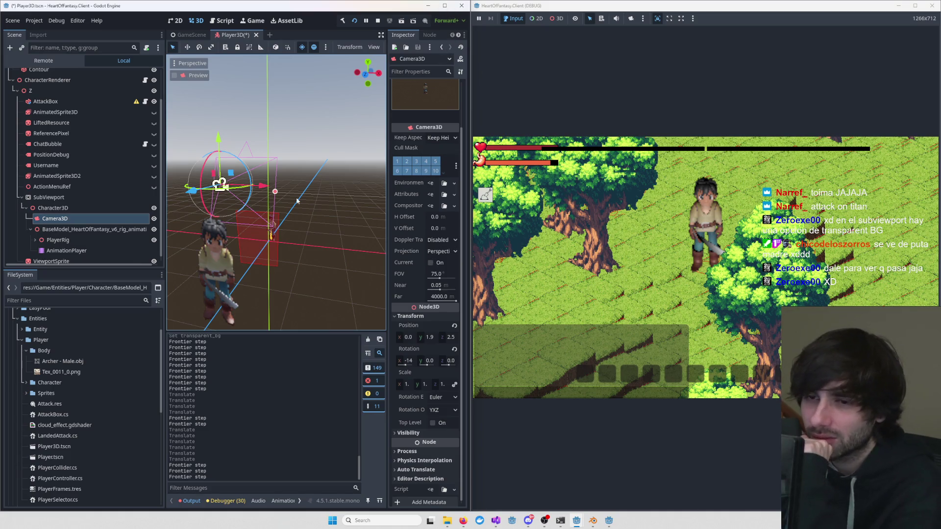
pyautogui.scroll(-5, 322, 214)
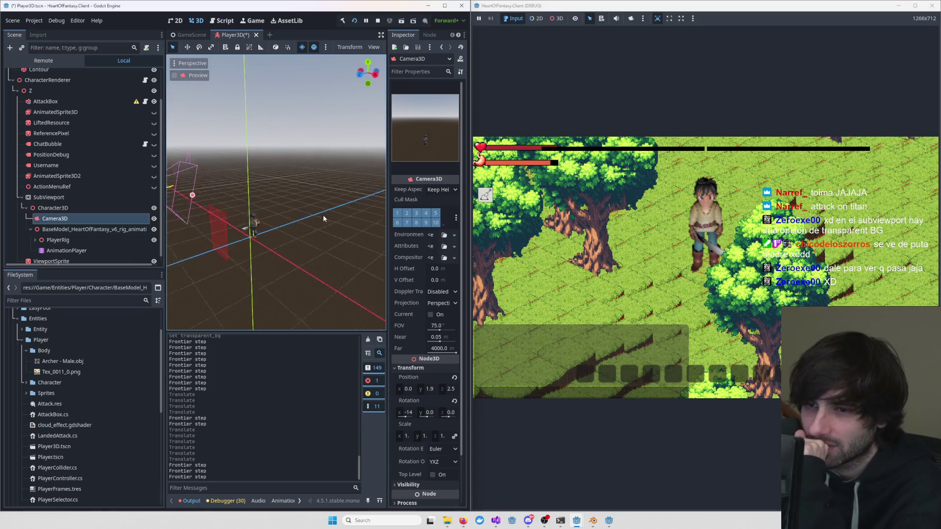
pyautogui.press('f')
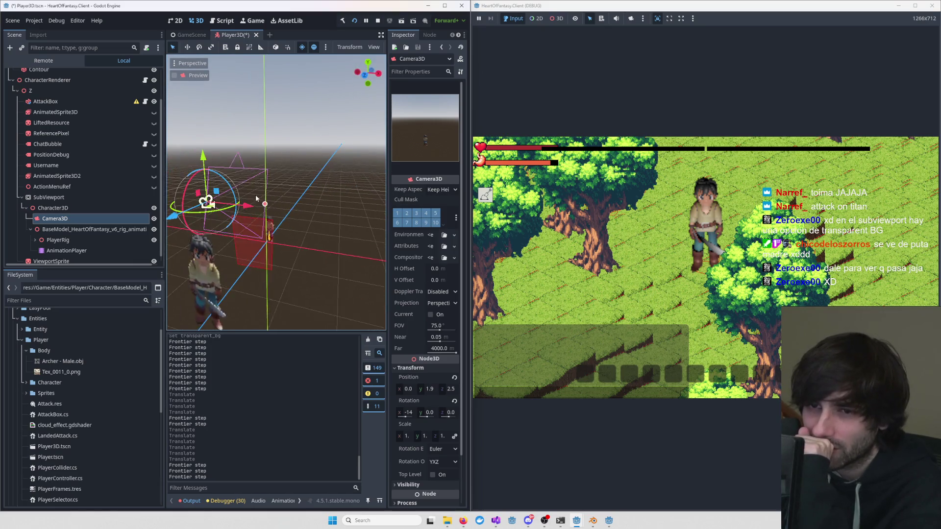
pyautogui.moveTo(272, 199); pyautogui.dragTo(362, 219)
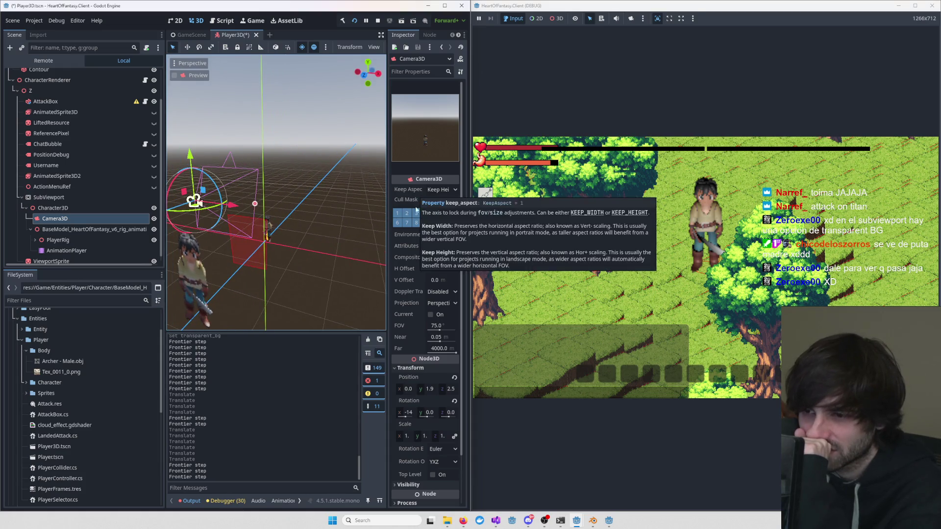
pyautogui.scroll(-2, 433, 348)
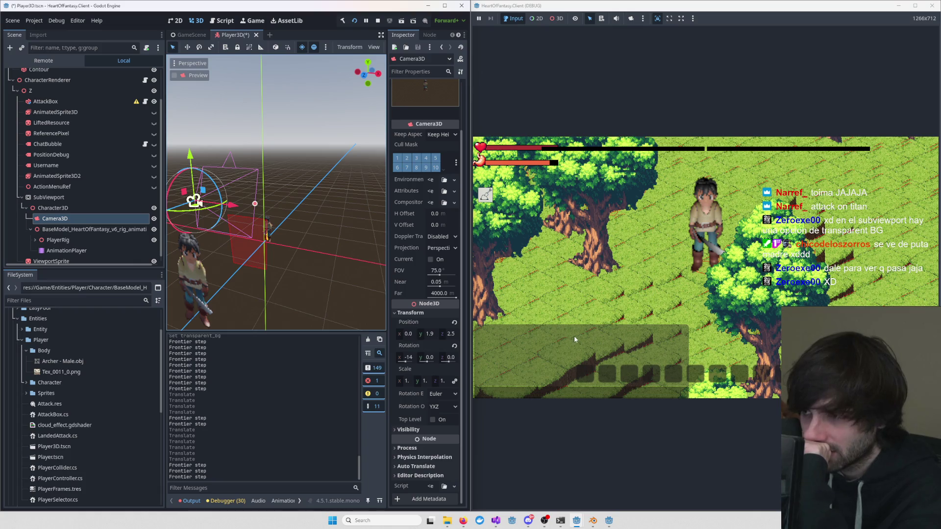
pyautogui.click(308, 231)
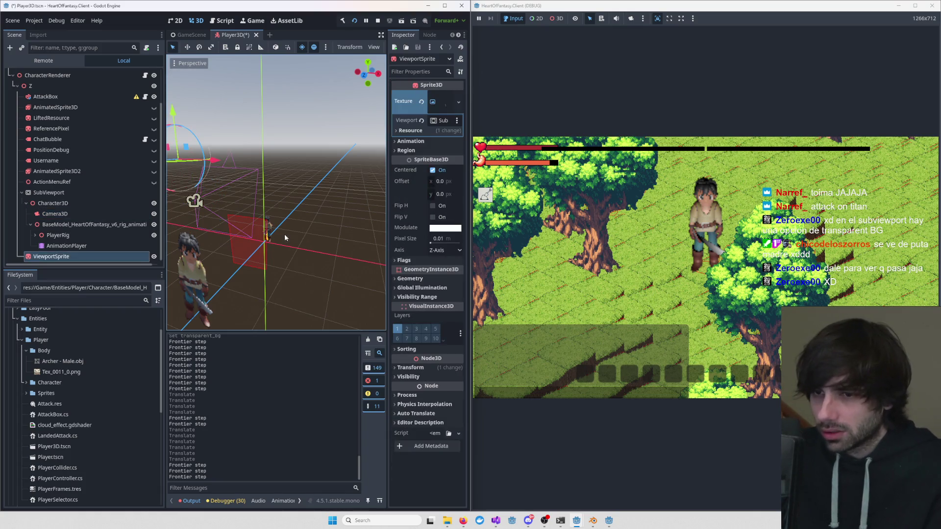
# - Frame the ViewportSprite and orbit to a close oblique view of the character
pyautogui.press('f')
pyautogui.moveTo(315, 240)
pyautogui.mouseDown()
pyautogui.moveTo(304, 241)
pyautogui.moveTo(302, 220)
pyautogui.moveTo(180, 216)
pyautogui.moveTo(339, 230)
pyautogui.mouseUp()
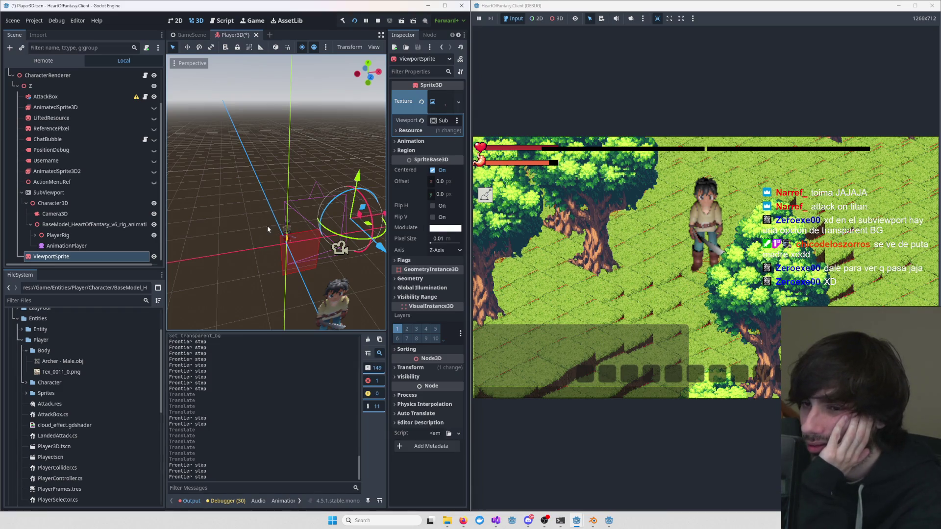
pyautogui.moveTo(268, 229); pyautogui.dragTo(203, 239)
pyautogui.scroll(4, 284, 231)
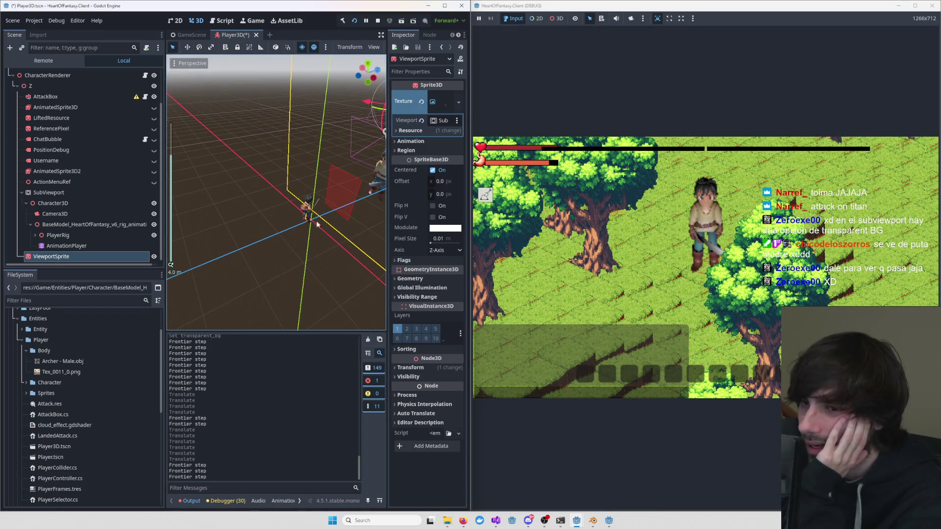
pyautogui.moveTo(330, 199)
pyautogui.mouseDown()
pyautogui.moveTo(175, 201)
pyautogui.moveTo(237, 206)
pyautogui.mouseUp()
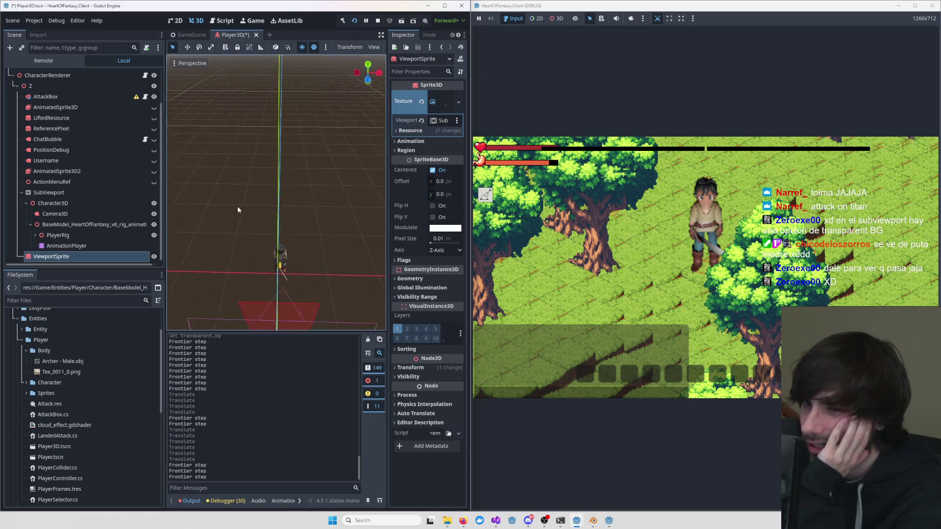
pyautogui.scroll(-2, 236, 206)
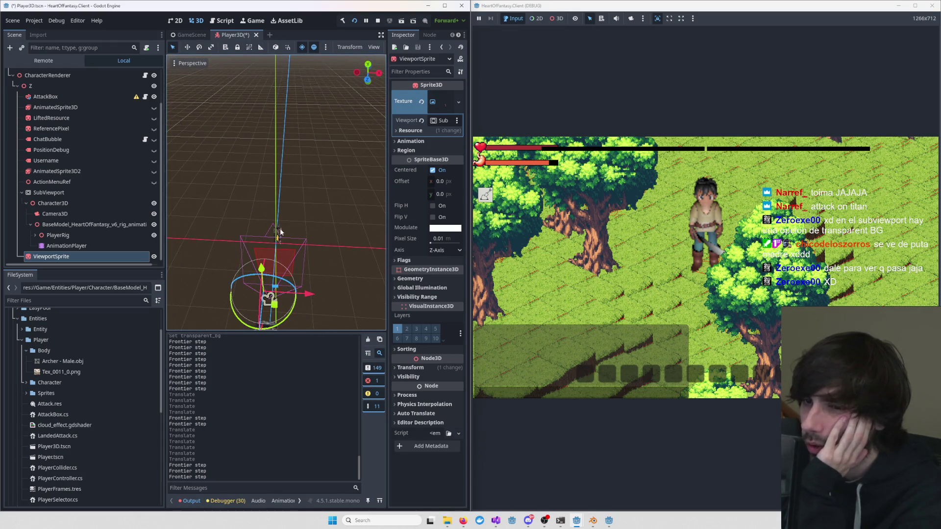
pyautogui.scroll(4, 280, 233)
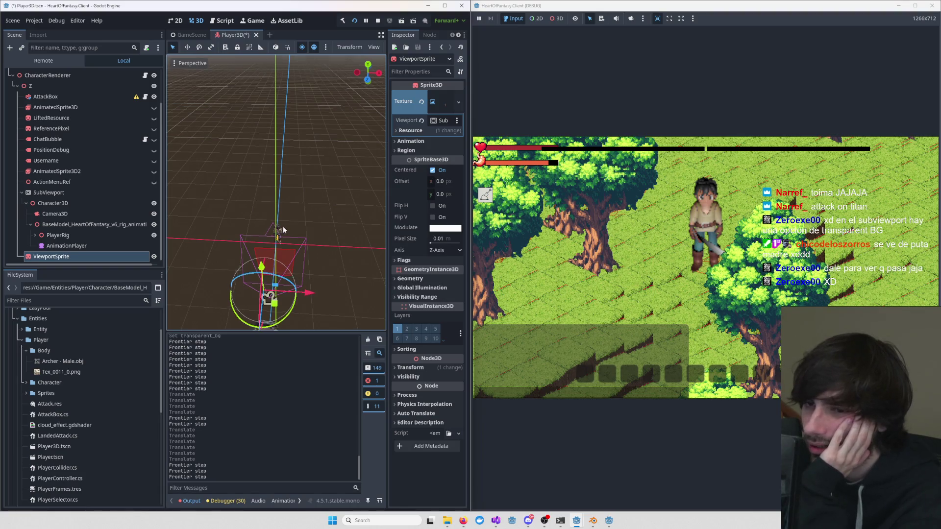
pyautogui.moveTo(280, 232)
pyautogui.mouseDown()
pyautogui.moveTo(273, 235)
pyautogui.moveTo(310, 243)
pyautogui.moveTo(336, 282)
pyautogui.mouseUp()
# - Select the character's Camiseta mesh and scroll through its properties
pyautogui.click(336, 282)
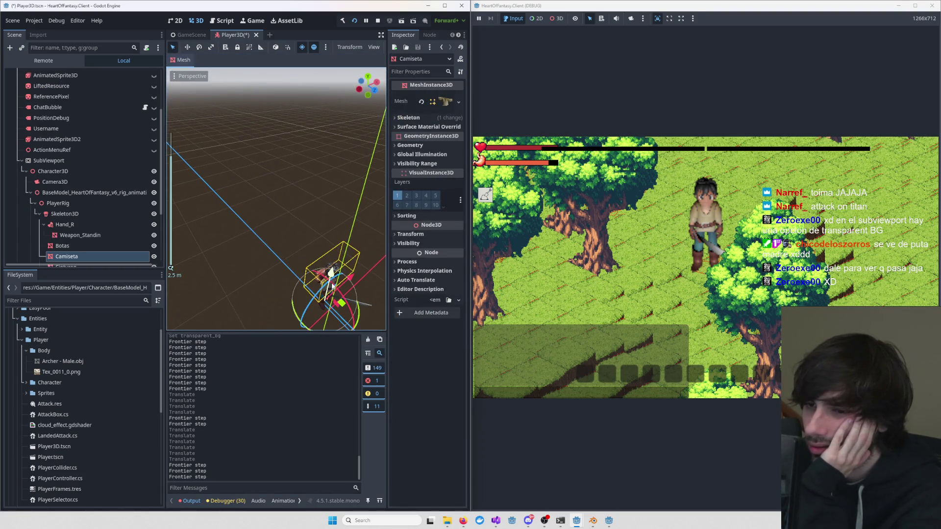
pyautogui.scroll(-4, 286, 228)
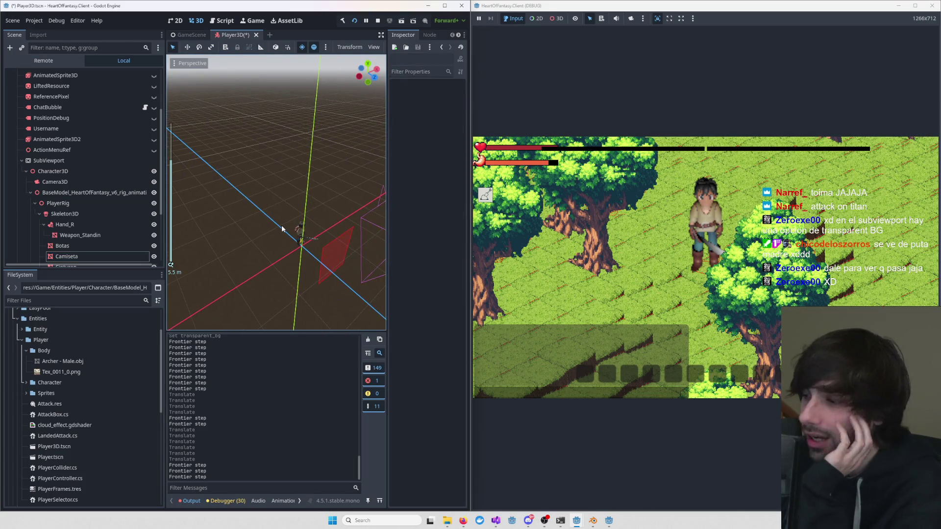
pyautogui.scroll(-3, 282, 228)
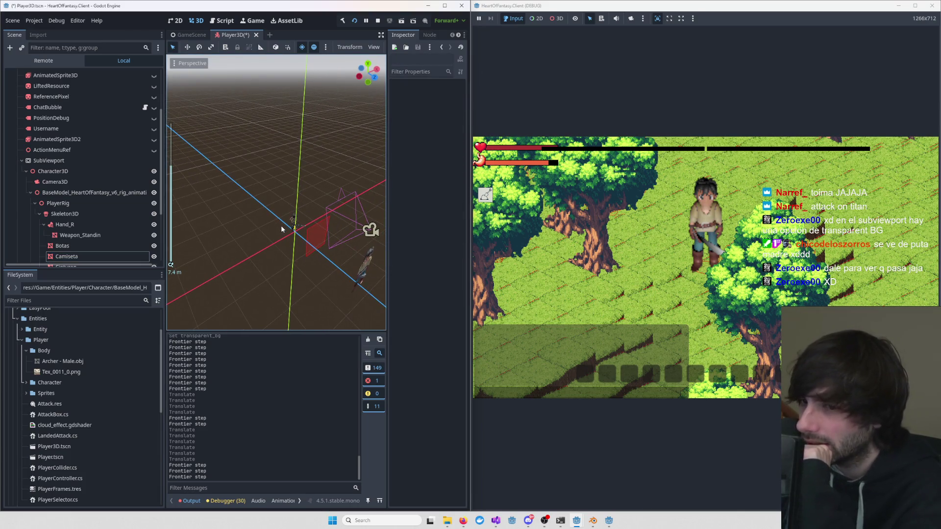
pyautogui.scroll(-3, 275, 230)
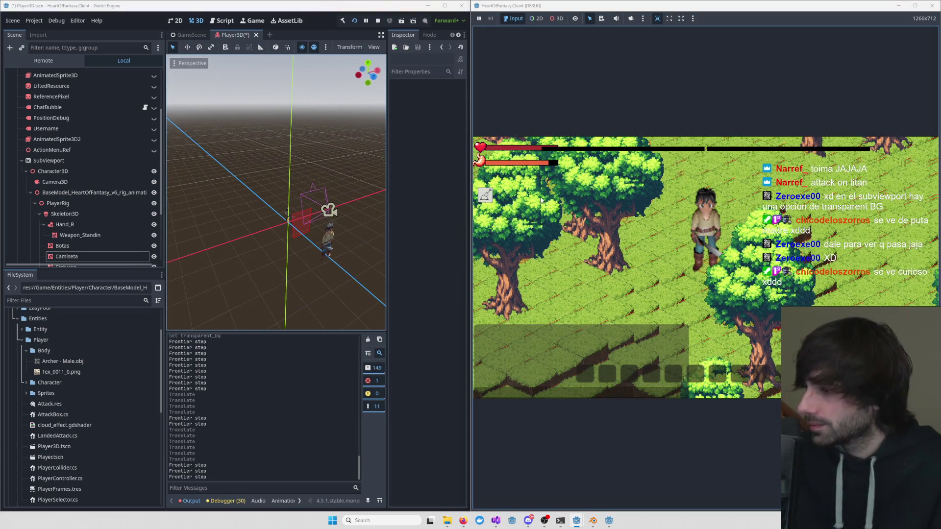
pyautogui.scroll(-5, 684, 270)
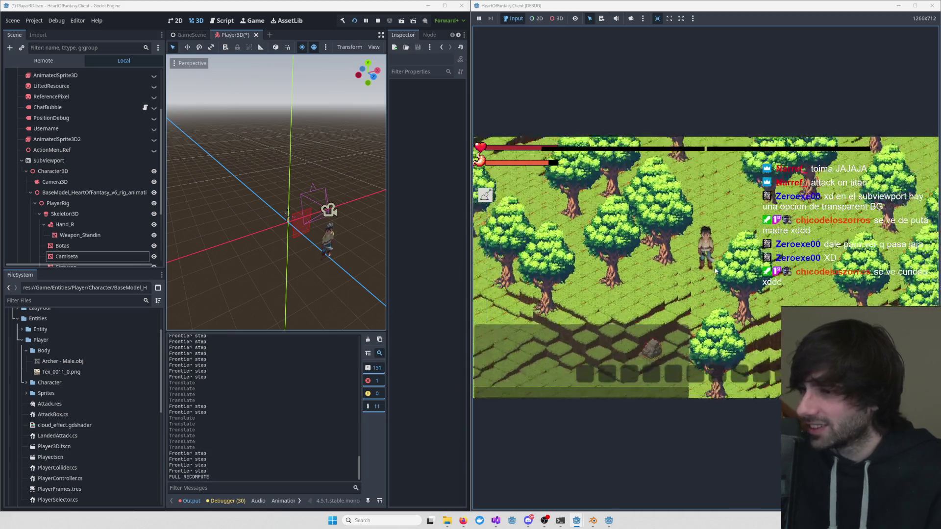
pyautogui.scroll(5, 713, 272)
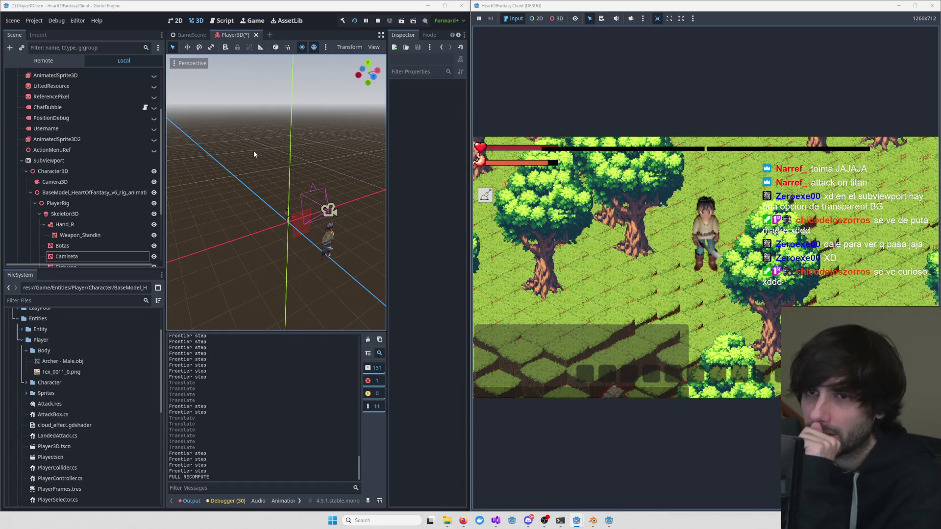
pyautogui.scroll(3, 324, 218)
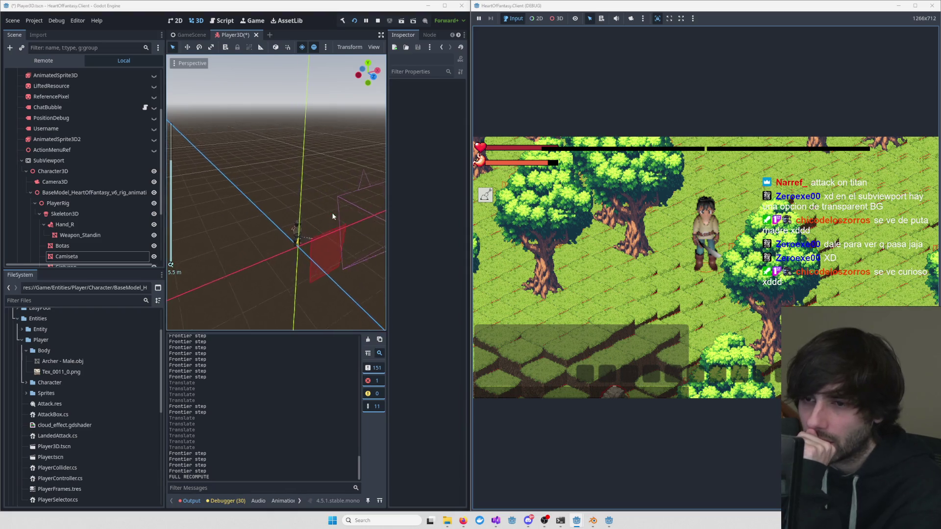
# - Reselect the ViewportSprite, nudge it along Z, frame it, and select Camera3D
pyautogui.click(367, 261)
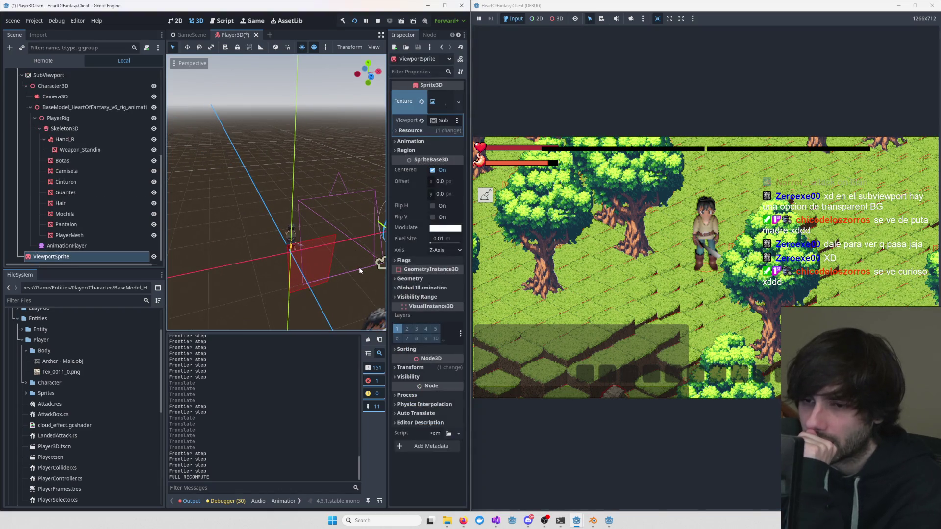
pyautogui.scroll(-3, 268, 267)
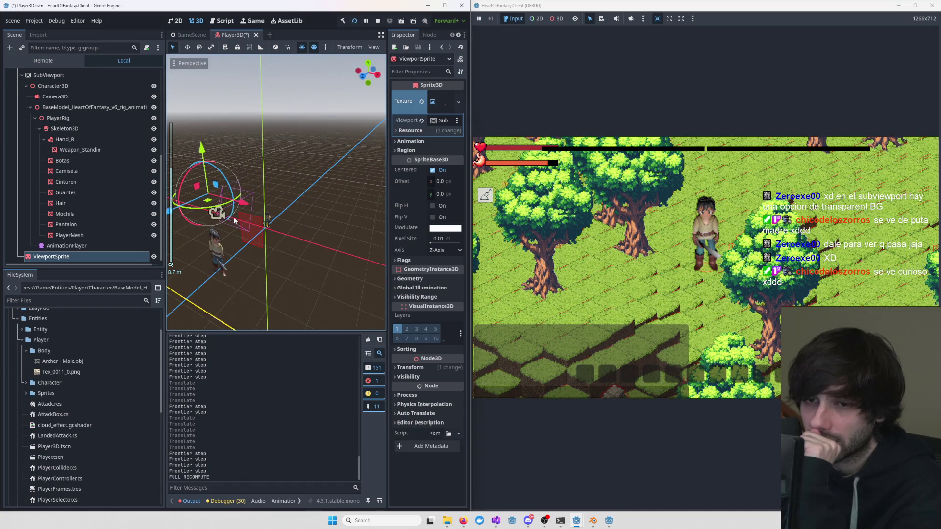
pyautogui.scroll(-3, 205, 220)
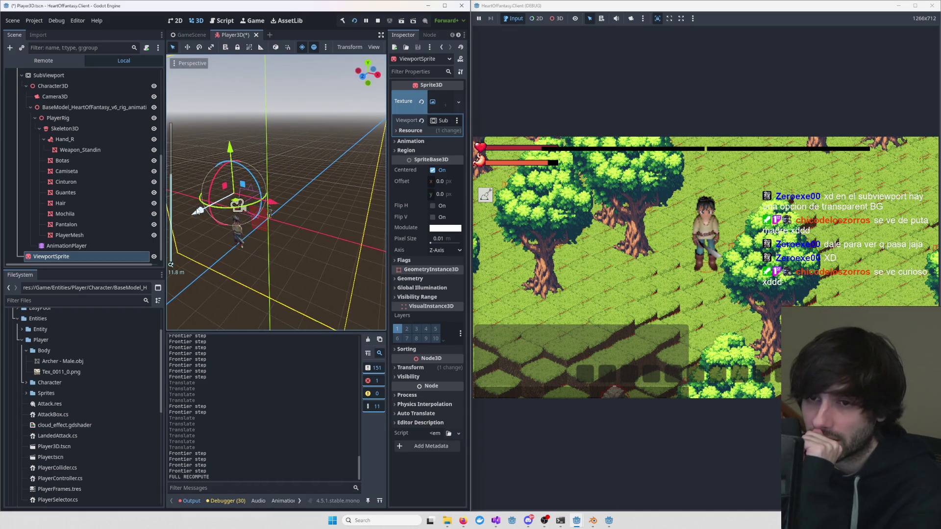
pyautogui.moveTo(200, 211)
pyautogui.mouseDown()
pyautogui.moveTo(273, 193)
pyautogui.moveTo(280, 201)
pyautogui.mouseUp()
pyautogui.scroll(-10, 254, 211)
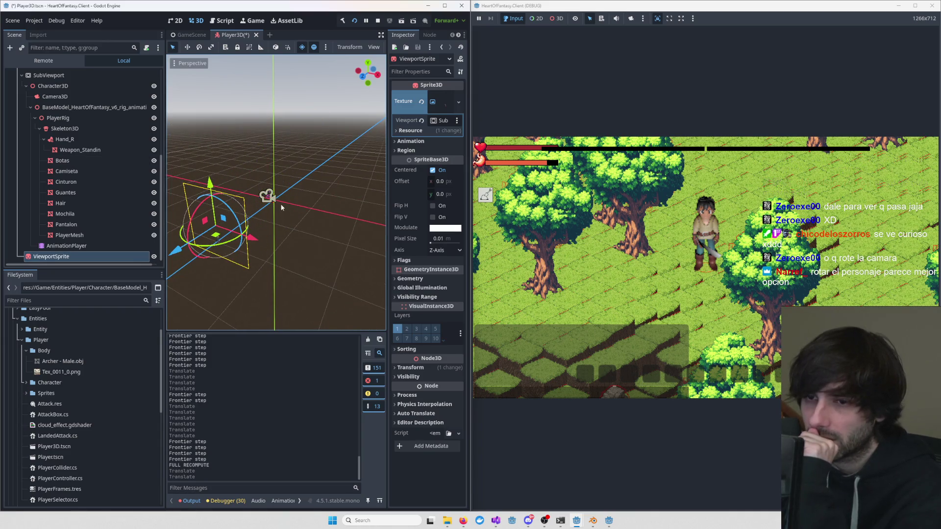
pyautogui.press('f')
pyautogui.scroll(5, 301, 216)
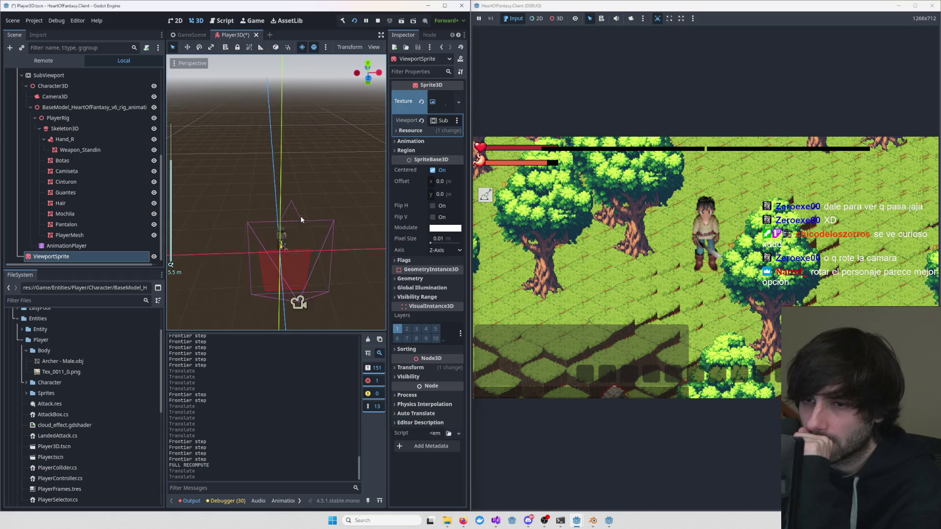
pyautogui.click(301, 277)
# - Frame the Camera3D and drag it back and up to position y 2.3, z 3.0
pyautogui.press('f')
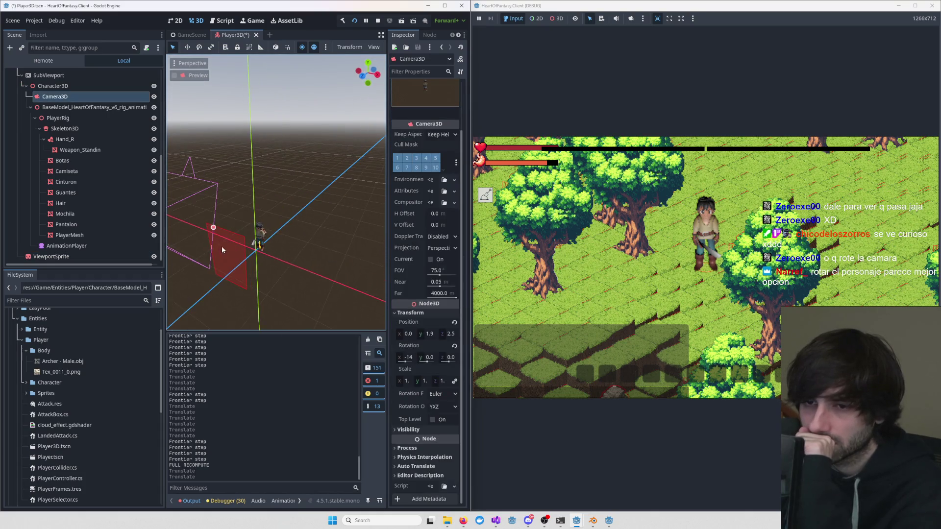
pyautogui.moveTo(258, 246); pyautogui.dragTo(236, 269)
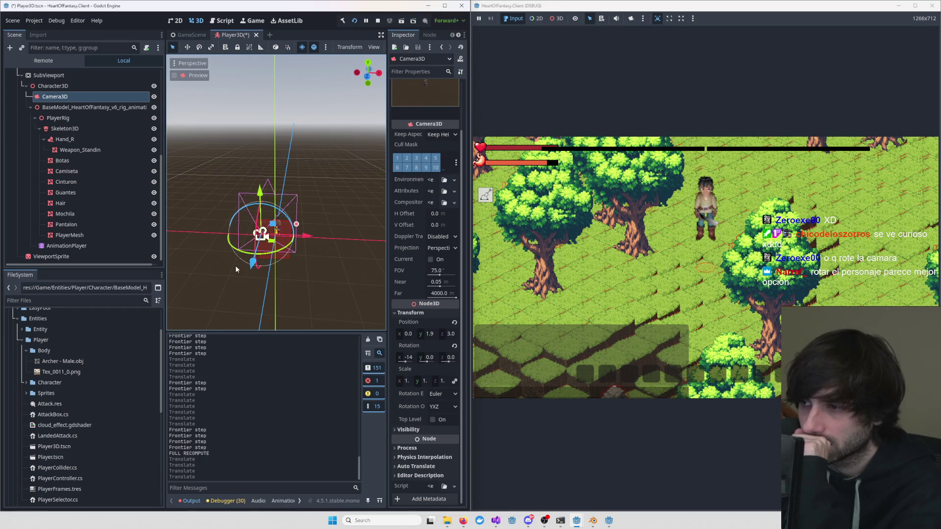
pyautogui.moveTo(260, 191); pyautogui.dragTo(261, 168)
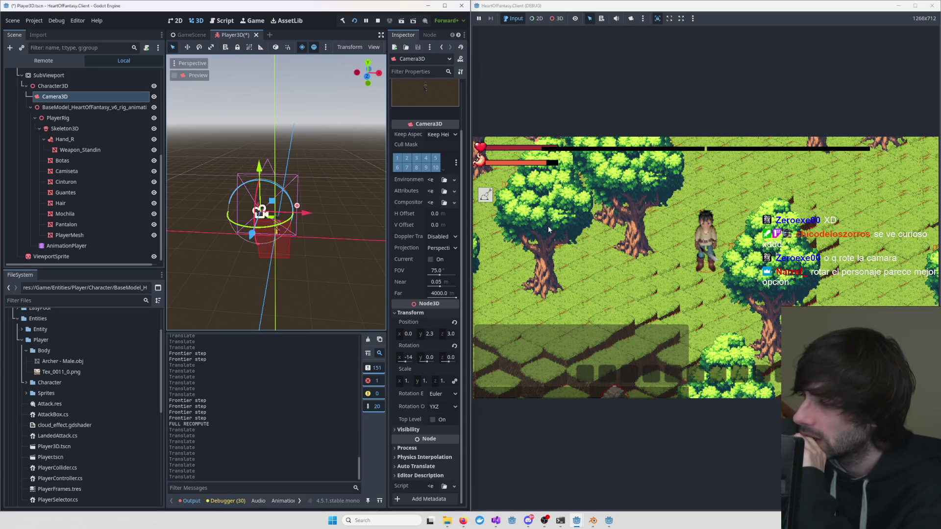
# - Walk the player with W, A and S in the running game to check the new camera view
pyautogui.press('w')
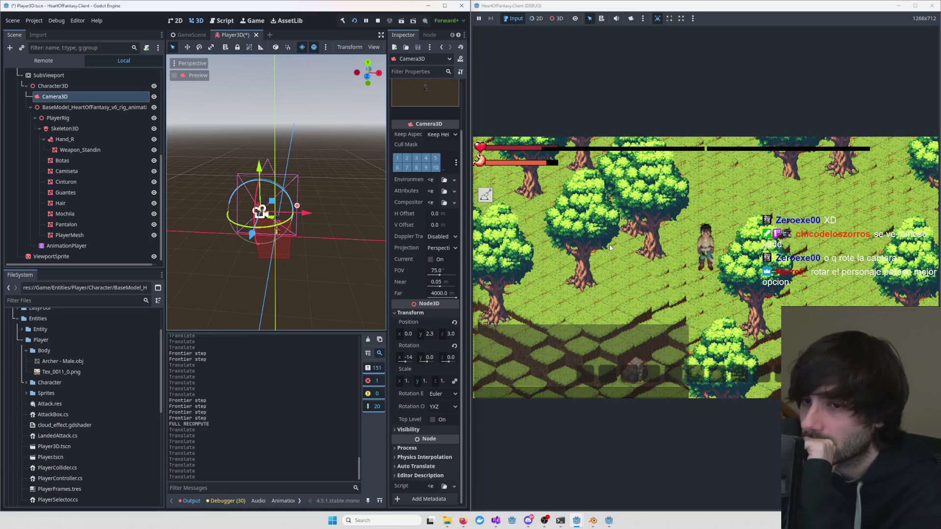
pyautogui.press('a')
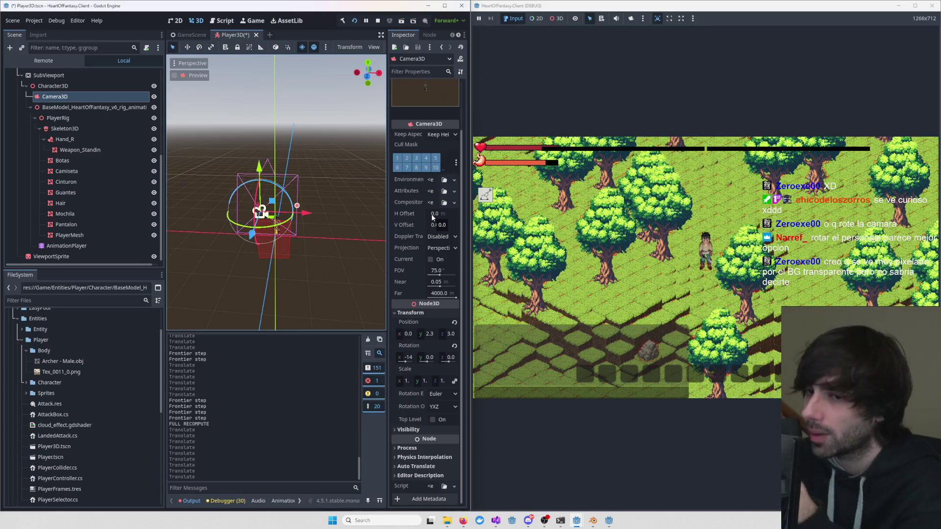
pyautogui.scroll(-3, 329, 236)
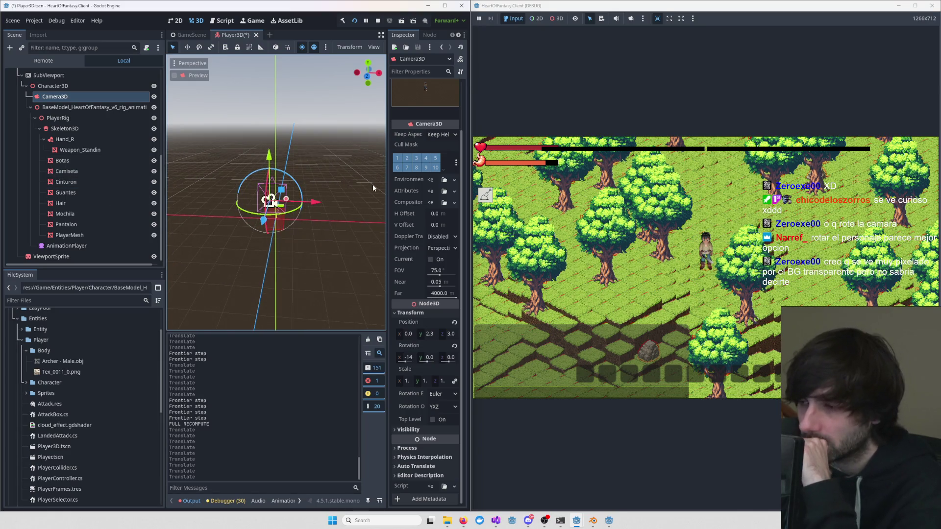
pyautogui.scroll(5, 341, 178)
pyautogui.scroll(-3, 340, 177)
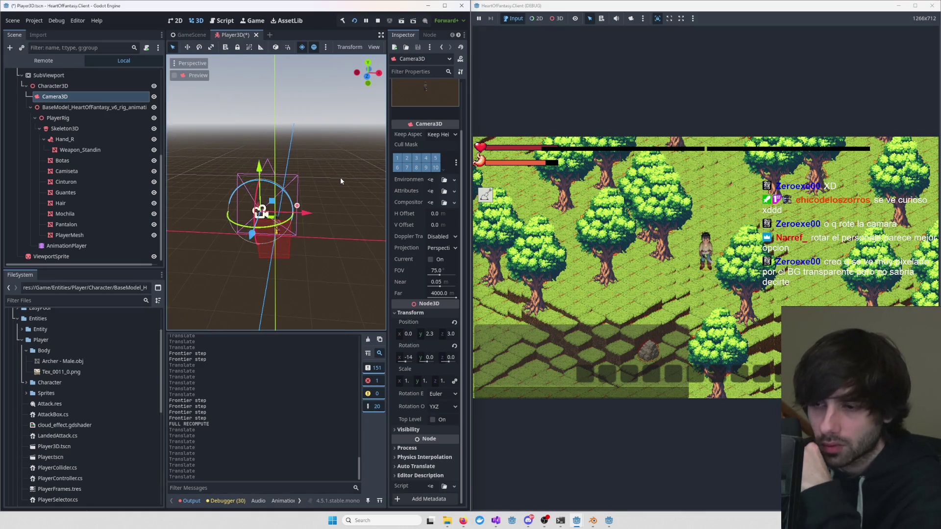
pyautogui.scroll(-2, 325, 177)
pyautogui.scroll(5, 325, 176)
pyautogui.scroll(-3, 325, 178)
pyautogui.scroll(5, 328, 179)
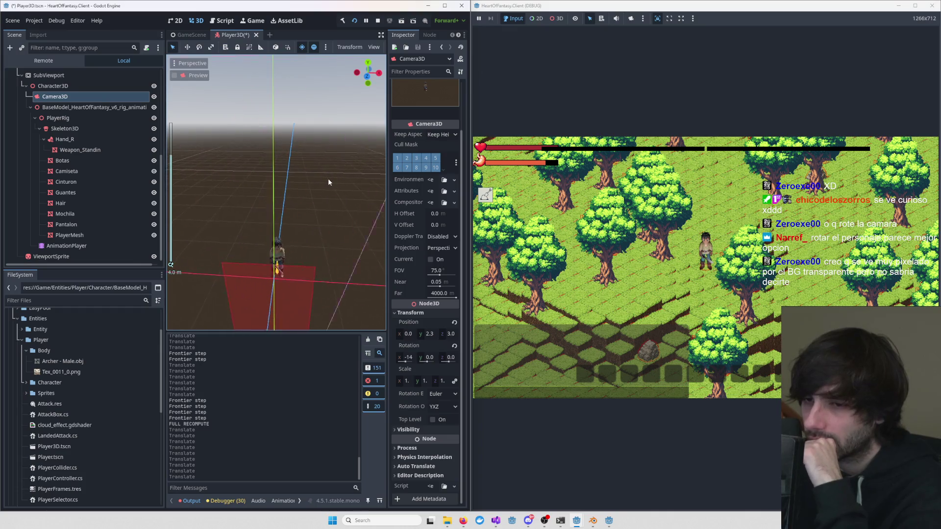
pyautogui.scroll(-4, 322, 178)
pyautogui.scroll(5, 339, 183)
pyautogui.scroll(-3, 311, 191)
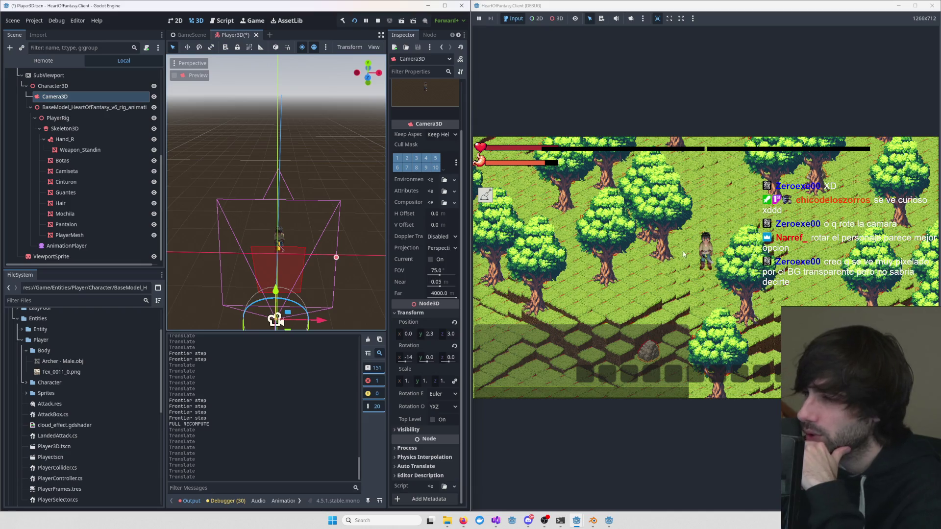
pyautogui.press('s')
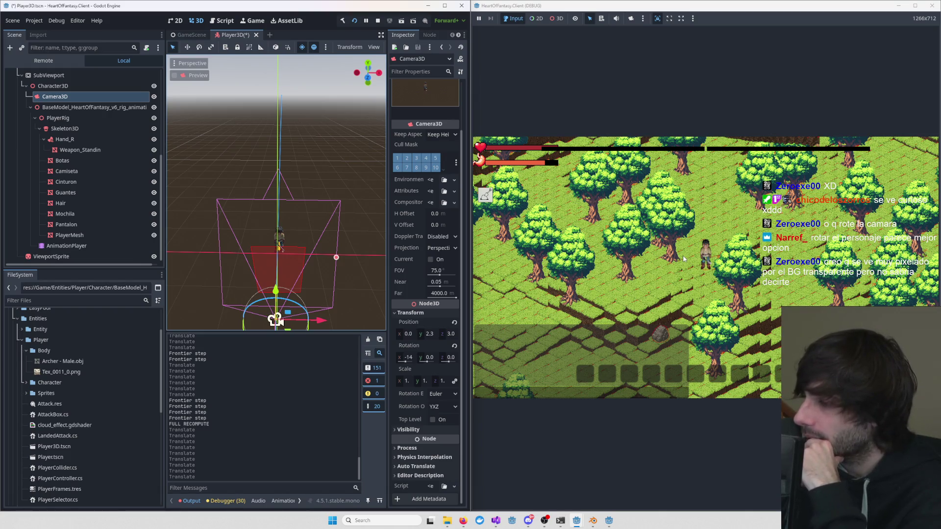
pyautogui.scroll(1, 665, 265)
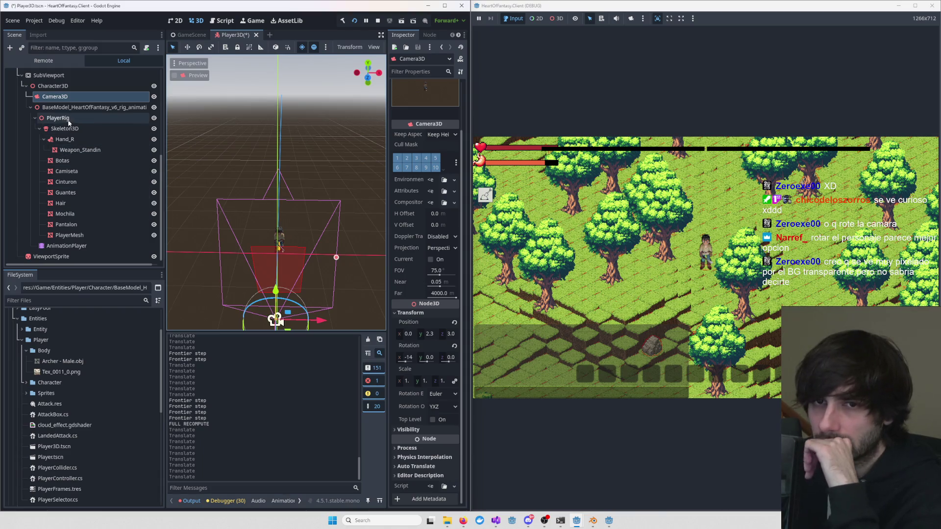
pyautogui.click(57, 76)
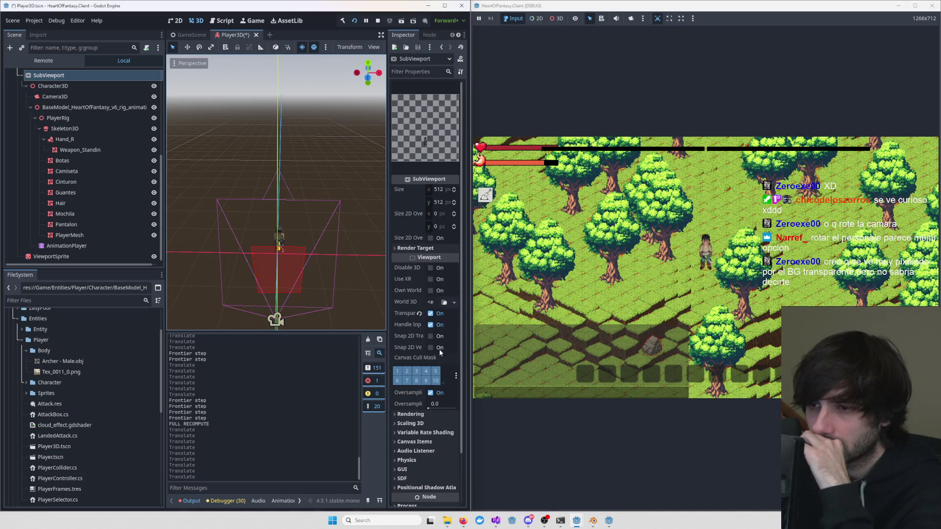
pyautogui.scroll(-3, 437, 350)
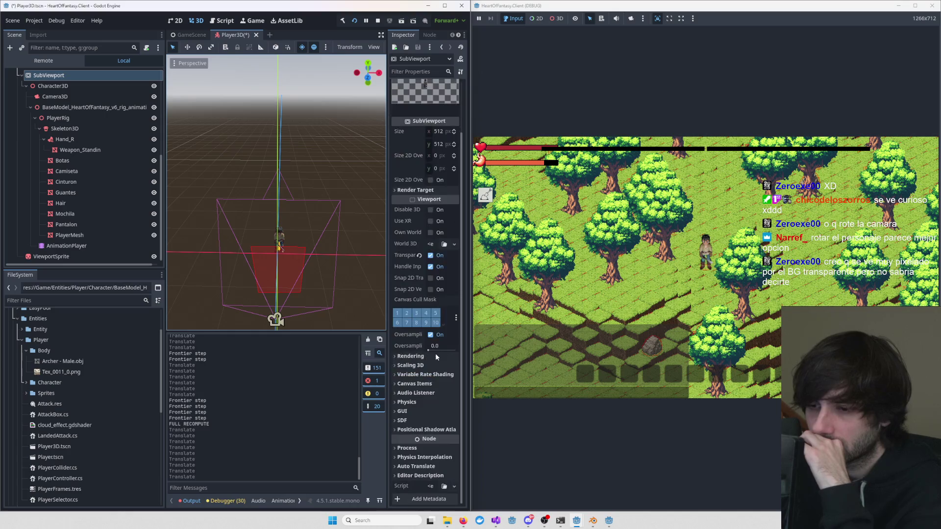
pyautogui.click(430, 255)
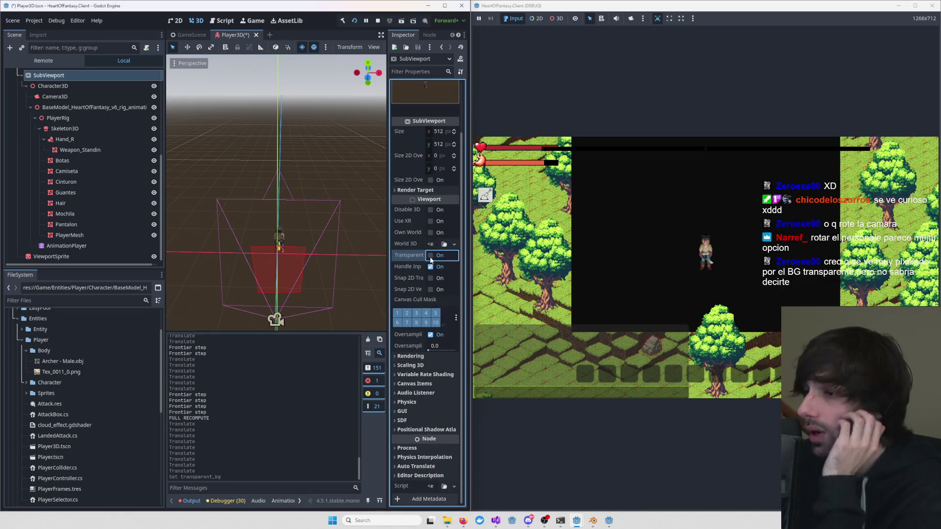
pyautogui.click(430, 256)
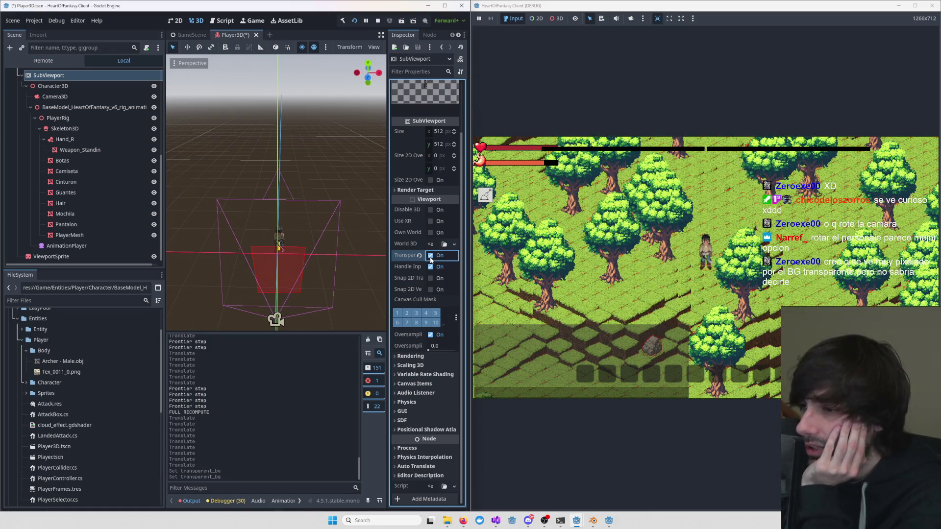
pyautogui.click(430, 256)
pyautogui.click(430, 256)
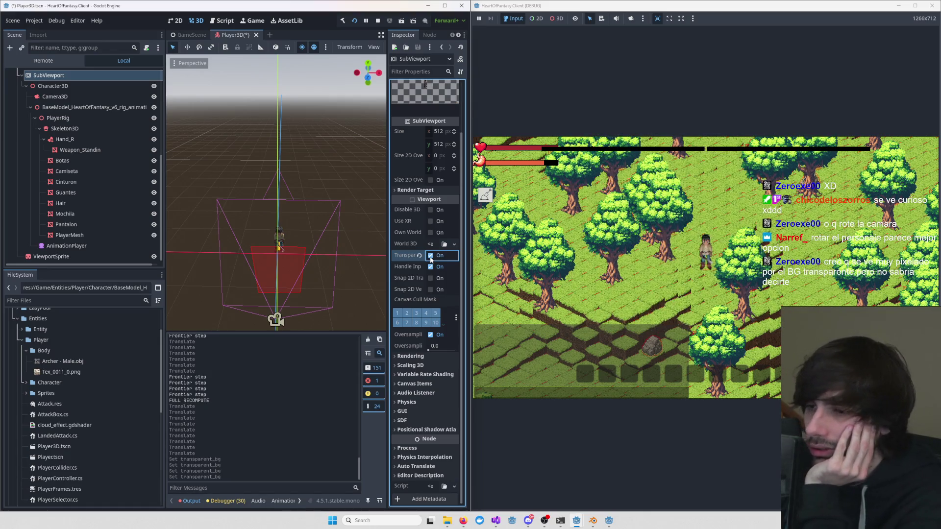
pyautogui.scroll(5, 312, 271)
pyautogui.scroll(6, 315, 275)
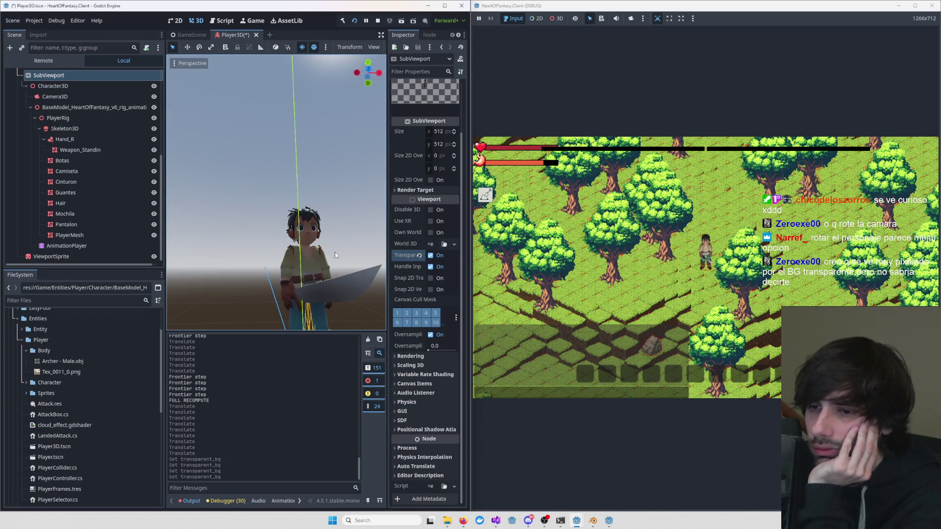
pyautogui.scroll(3, 334, 252)
pyautogui.scroll(-8, 290, 288)
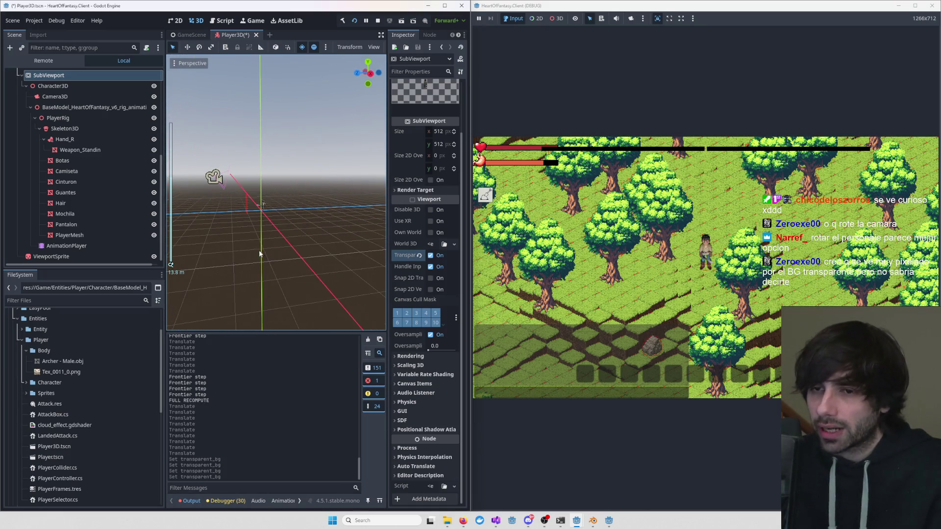
pyautogui.scroll(5, 275, 240)
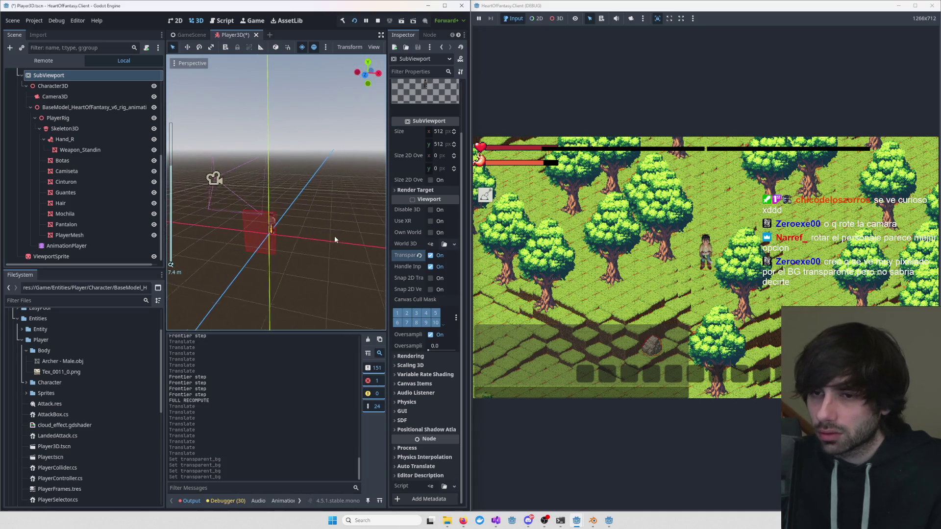
pyautogui.click(214, 178)
pyautogui.moveTo(238, 204); pyautogui.dragTo(203, 207)
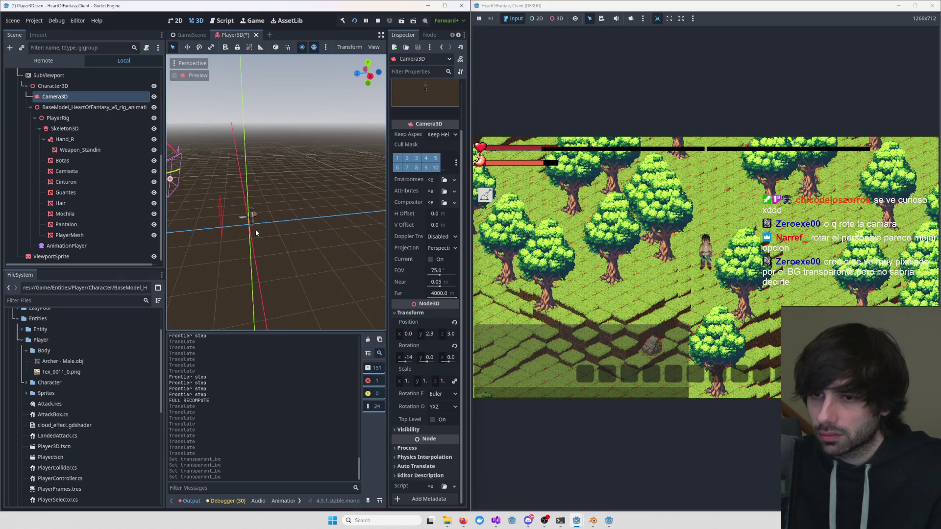
# - Bring the render camera forward and down to 0, 0.9, 0.8, then select ViewportSprite
pyautogui.press('f')
pyautogui.moveTo(212, 188); pyautogui.dragTo(272, 186)
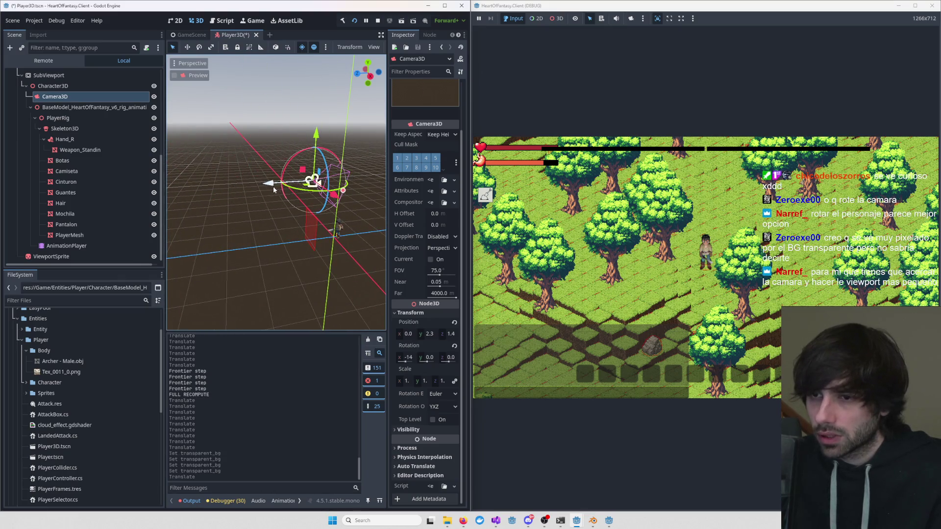
pyautogui.moveTo(317, 140)
pyautogui.mouseDown()
pyautogui.moveTo(324, 184)
pyautogui.moveTo(319, 163)
pyautogui.moveTo(304, 196)
pyautogui.moveTo(271, 218)
pyautogui.mouseUp()
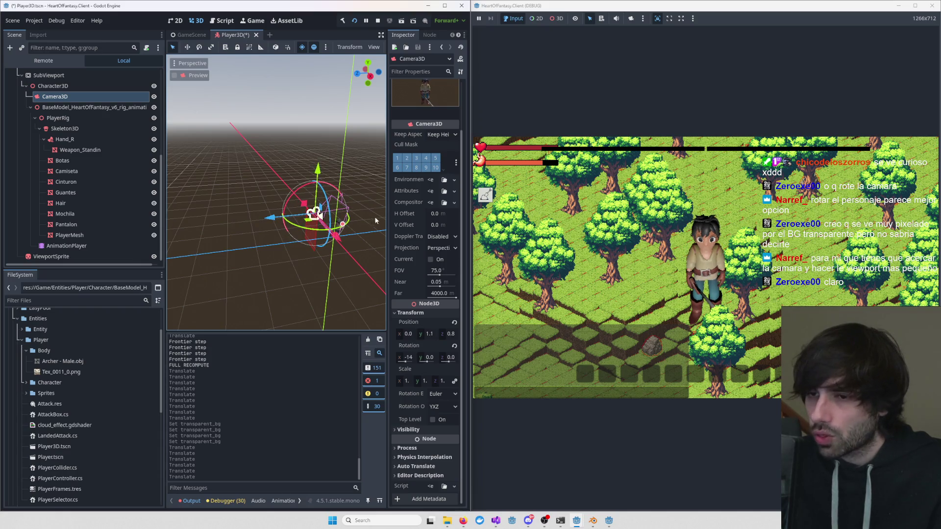
pyautogui.scroll(3, 294, 201)
pyautogui.moveTo(315, 184); pyautogui.dragTo(316, 192)
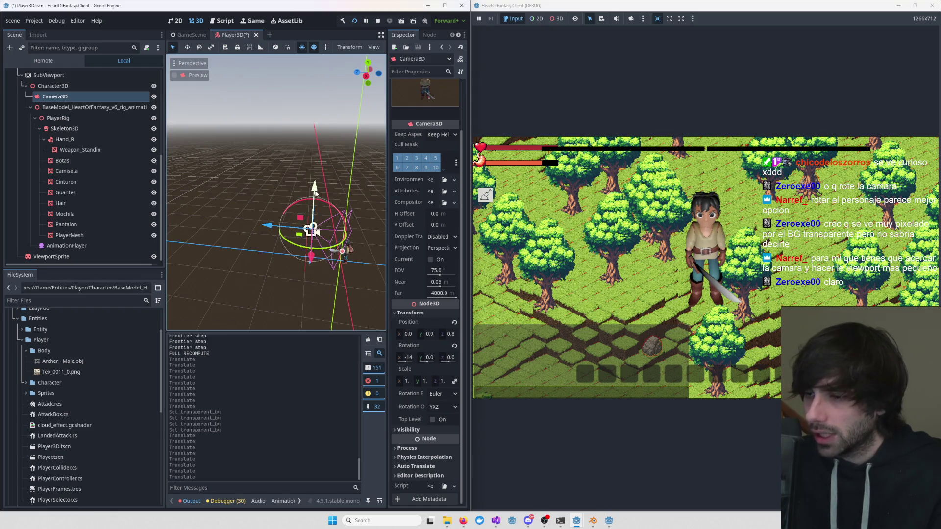
pyautogui.click(76, 259)
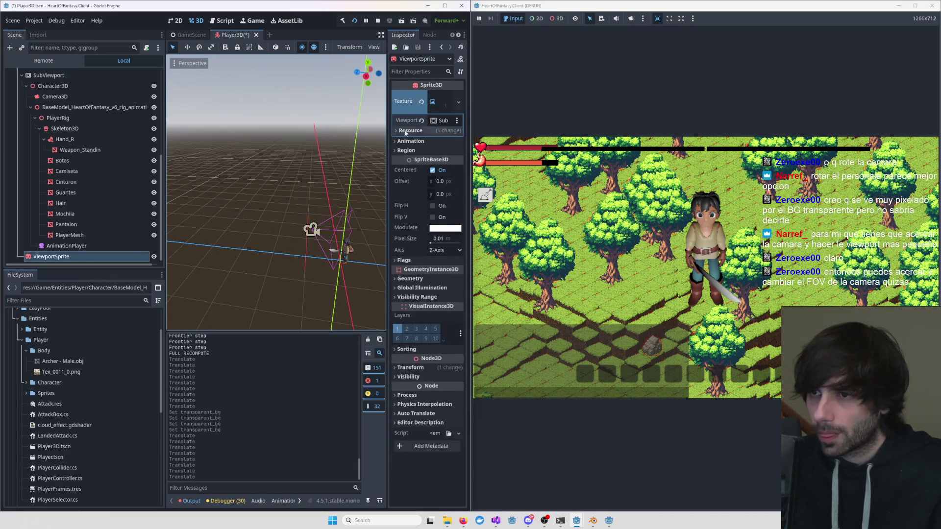
# - Set the ViewportSprite's scale to 0.3
pyautogui.click(410, 367)
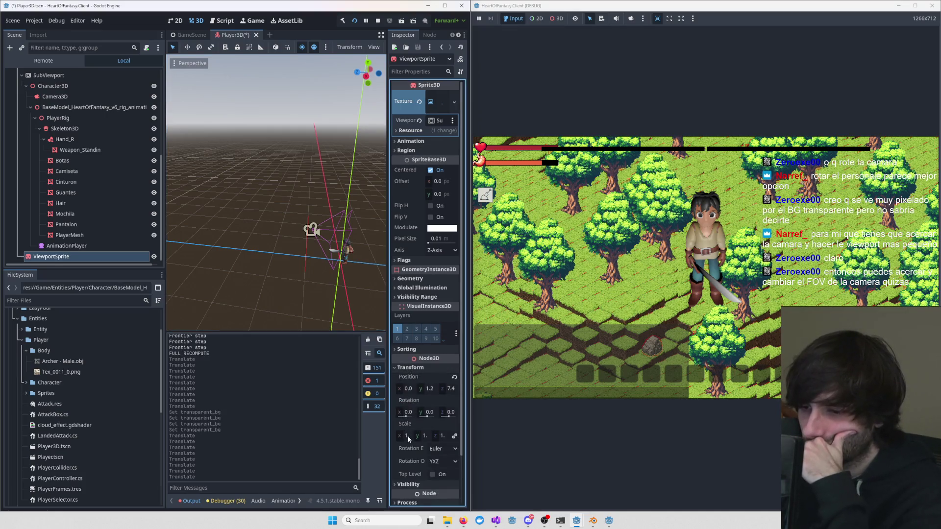
pyautogui.write('0.3')
pyautogui.press('Return')
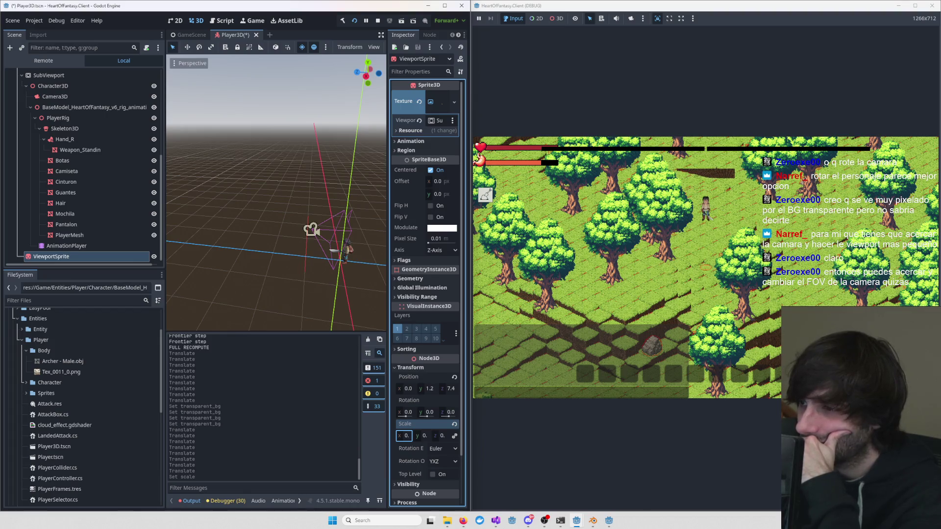
pyautogui.scroll(2, 716, 266)
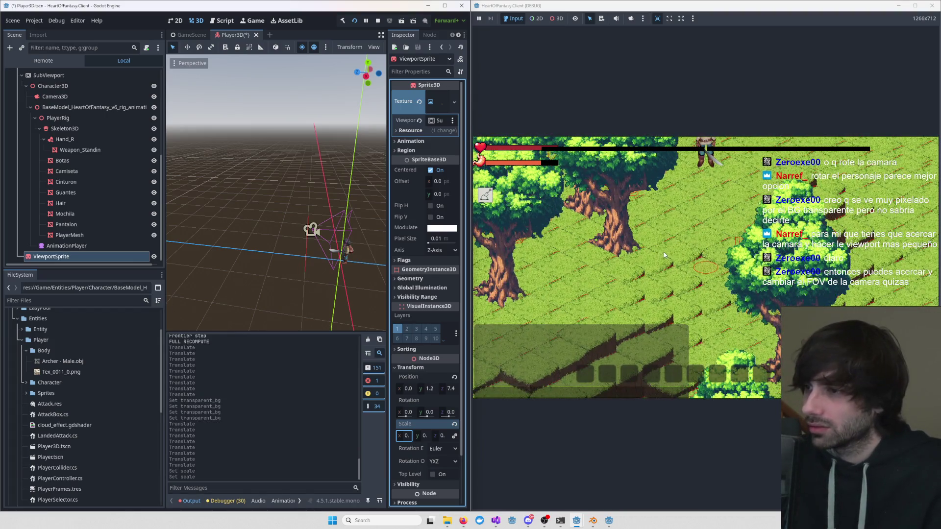
# - Raise the SubViewport camera slightly to y 1.1, then reselect ViewportSprite
pyautogui.click(314, 233)
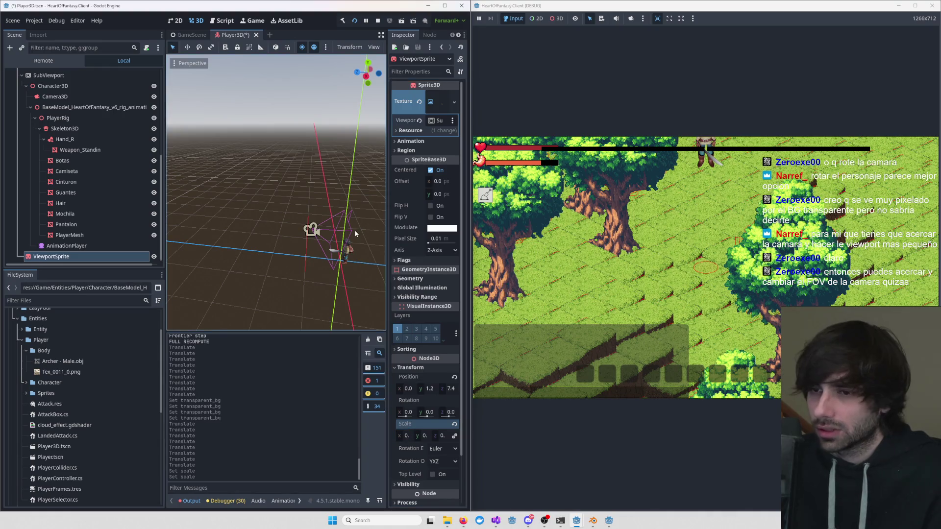
pyautogui.click(315, 232)
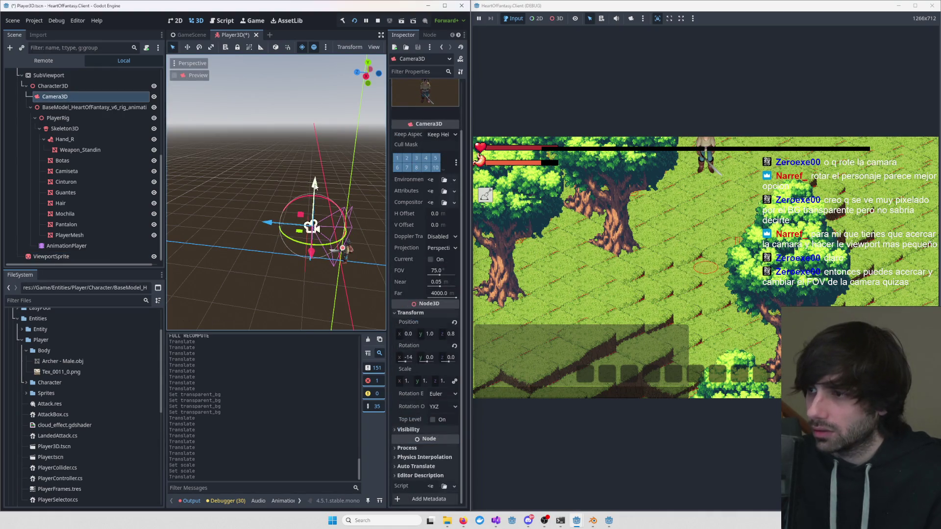
pyautogui.moveTo(314, 183); pyautogui.dragTo(319, 187)
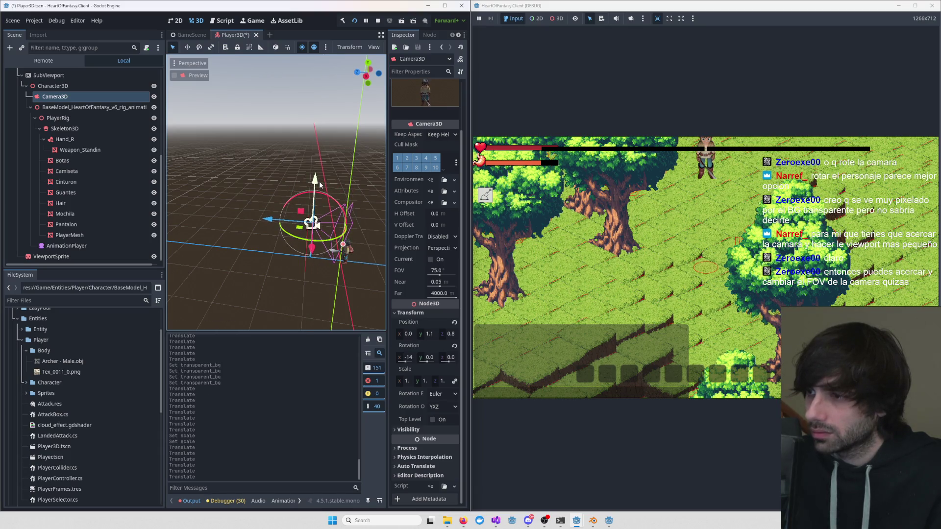
pyautogui.click(97, 257)
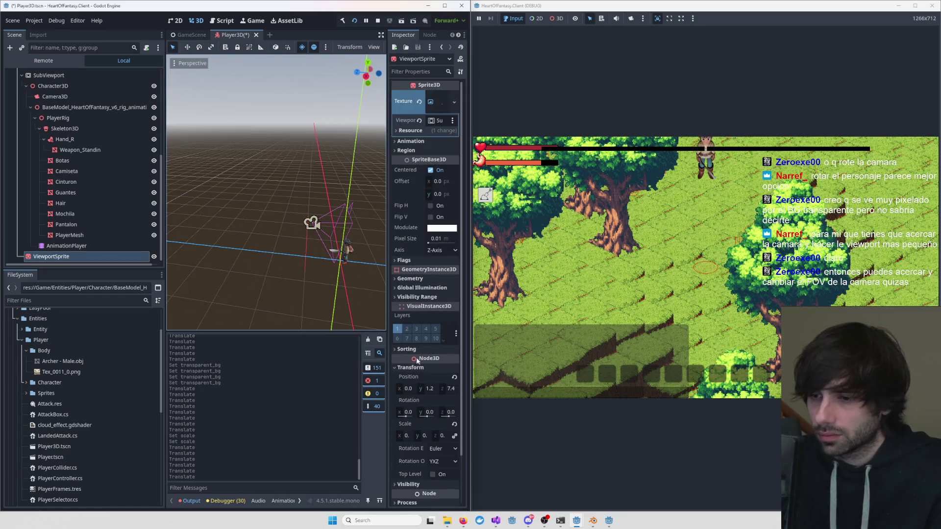
# - Lower the ViewportSprite's Y position to 0.6, then to 0.5
pyautogui.click(409, 389)
pyautogui.hotkey('ctrl', 'z')
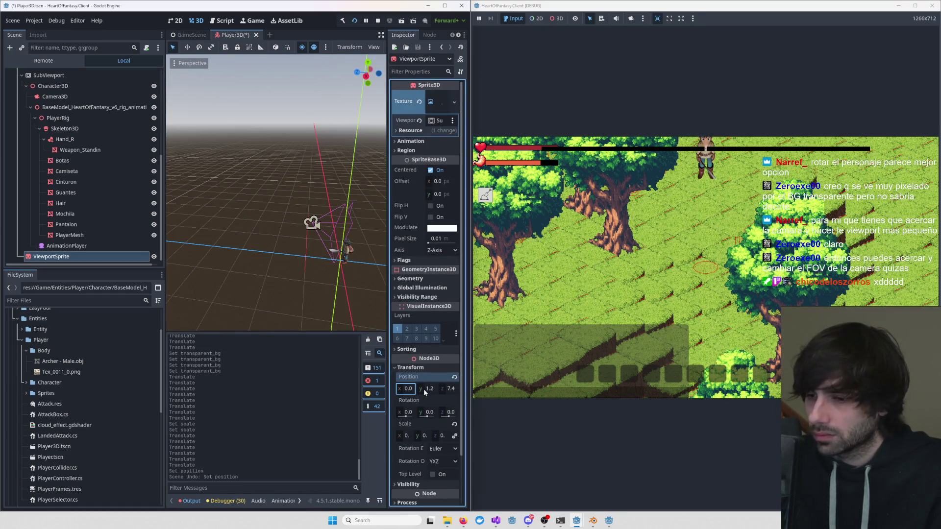
pyautogui.click(424, 389)
pyautogui.write('0.6')
pyautogui.press('Return')
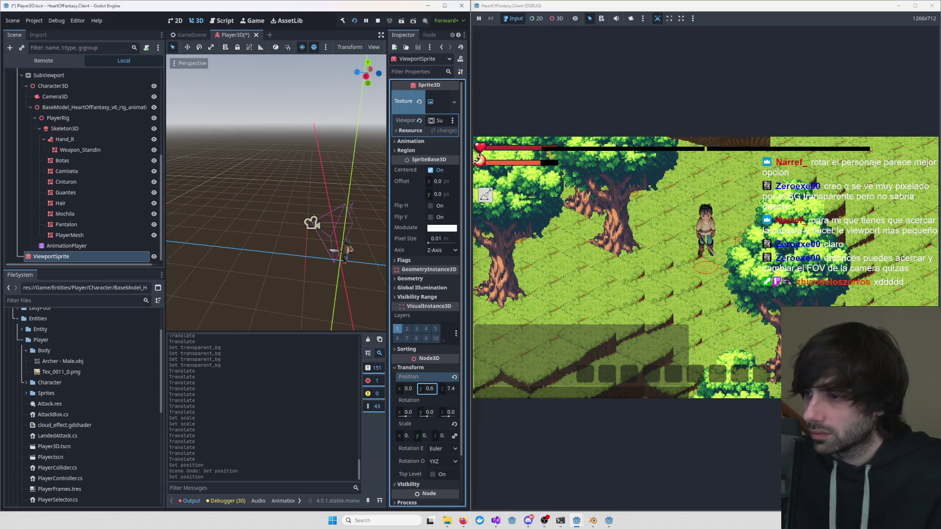
pyautogui.write('0.5')
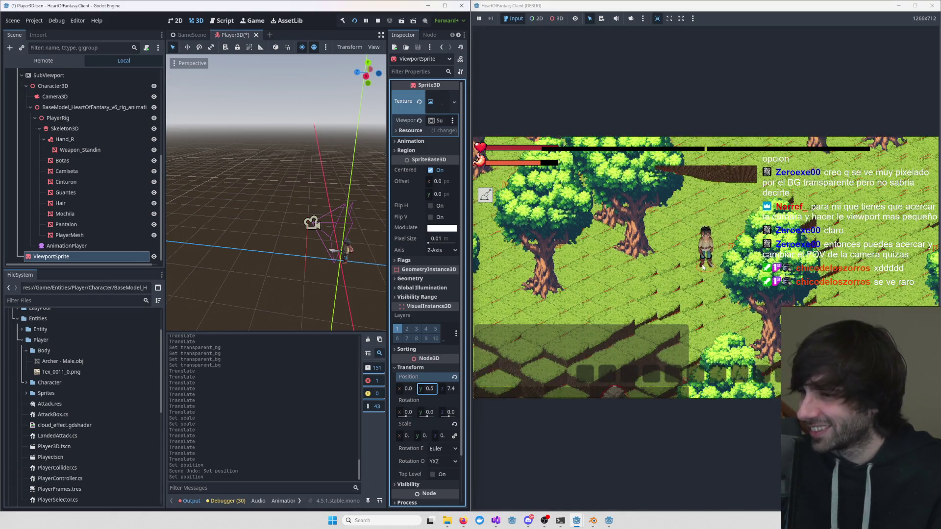
pyautogui.scroll(3, 701, 271)
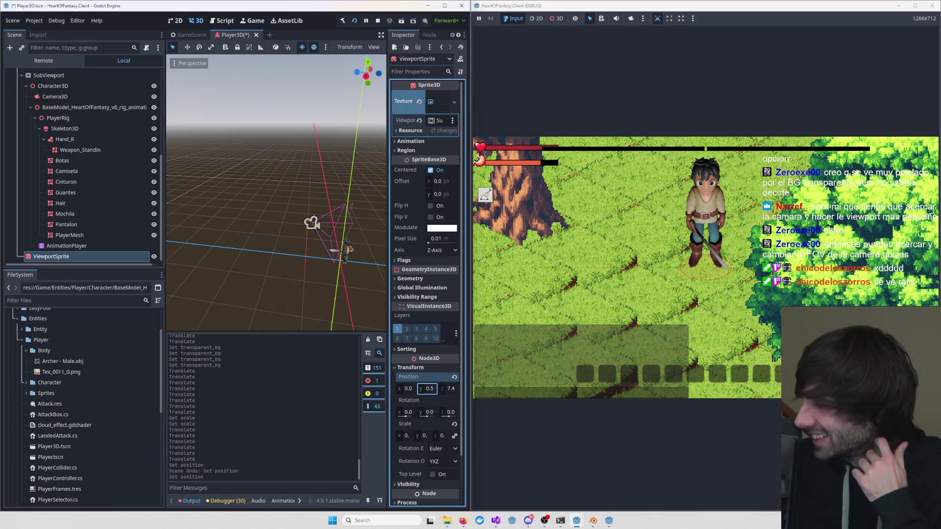
pyautogui.scroll(-3, 701, 271)
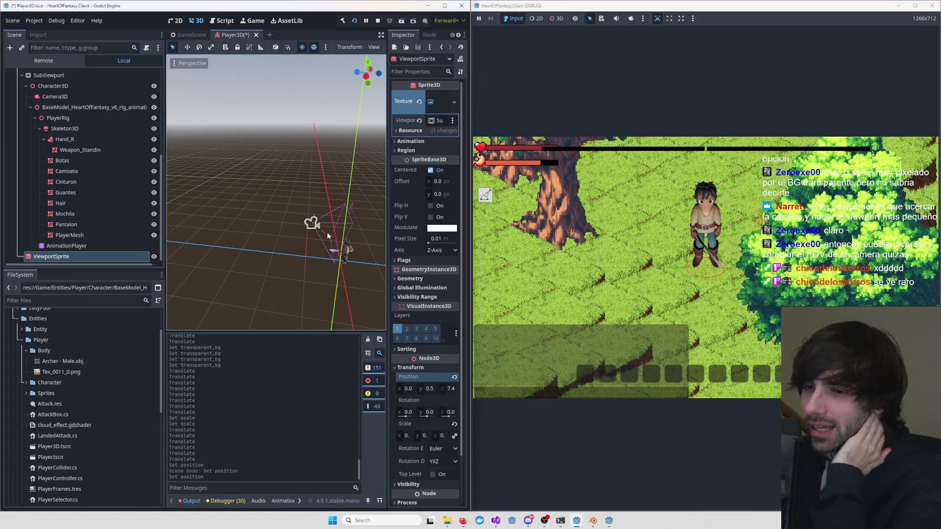
pyautogui.scroll(2, 328, 236)
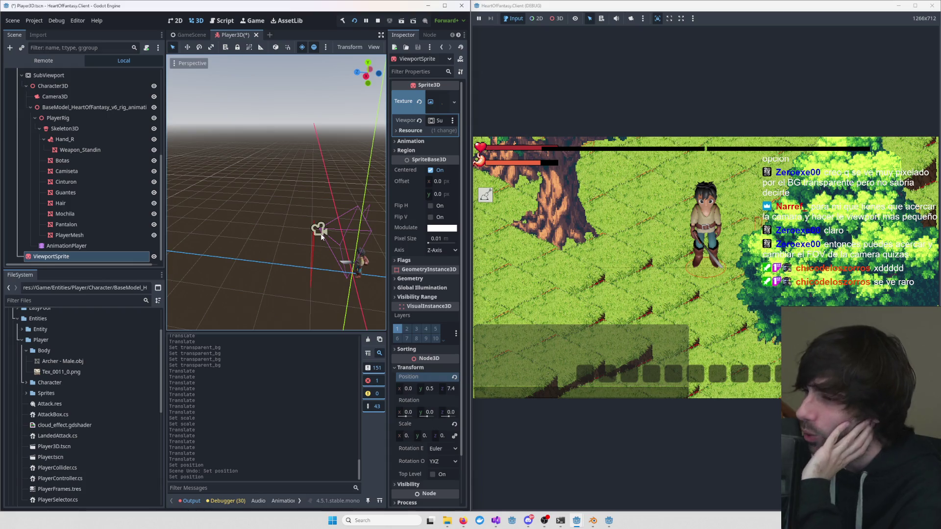
# - Orbit around the character to inspect its new height, then switch to the GameScene scene
pyautogui.moveTo(331, 236)
pyautogui.mouseDown()
pyautogui.moveTo(310, 213)
pyautogui.moveTo(342, 218)
pyautogui.moveTo(269, 180)
pyautogui.moveTo(270, 194)
pyautogui.mouseUp()
pyautogui.scroll(3, 707, 228)
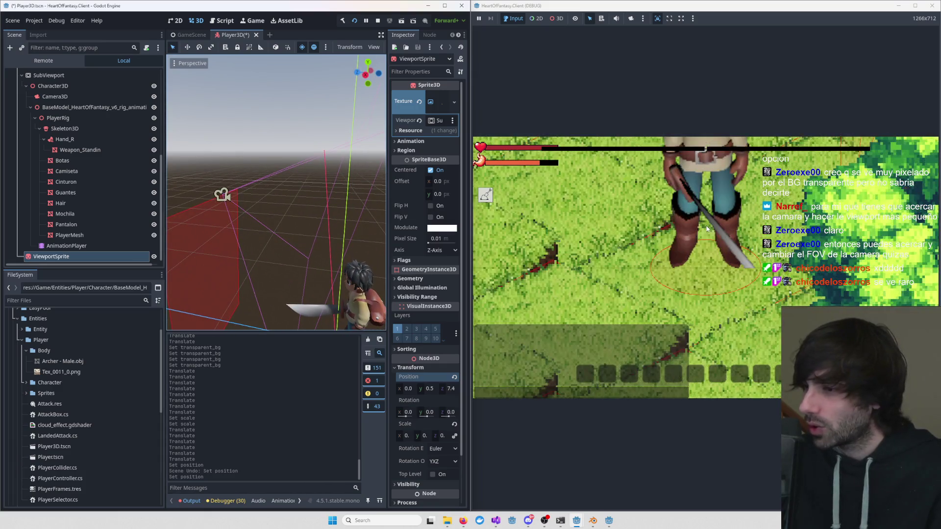
pyautogui.scroll(-2, 707, 228)
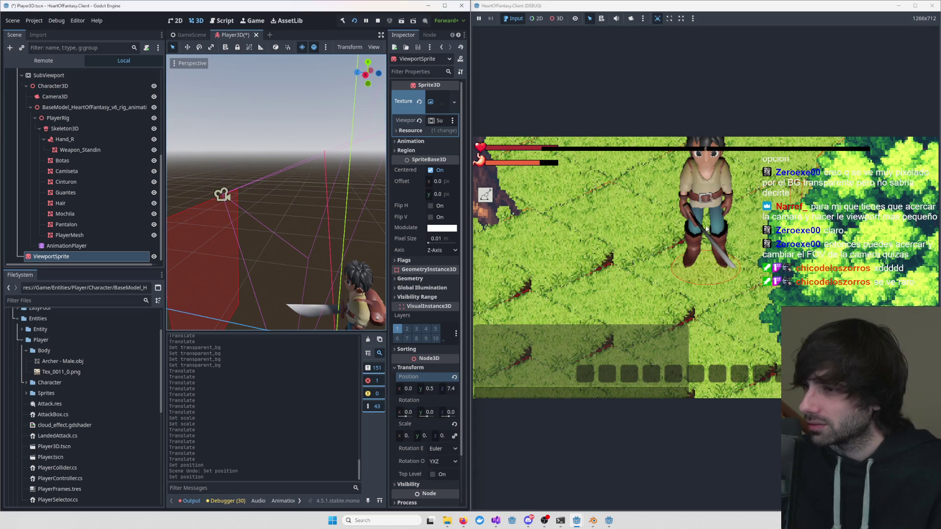
pyautogui.moveTo(337, 288)
pyautogui.mouseDown()
pyautogui.moveTo(163, 286)
pyautogui.moveTo(255, 277)
pyautogui.mouseUp()
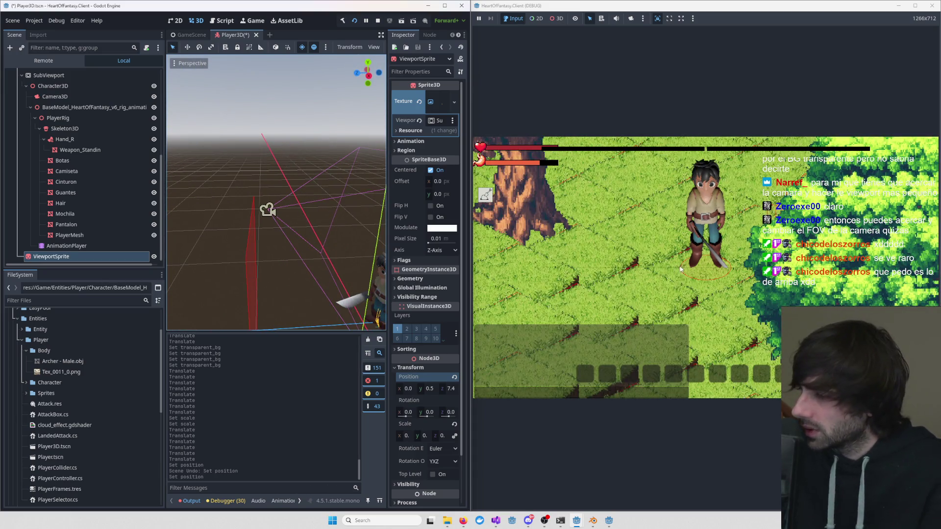
pyautogui.moveTo(294, 238); pyautogui.dragTo(169, 239)
pyautogui.moveTo(272, 193); pyautogui.dragTo(373, 122)
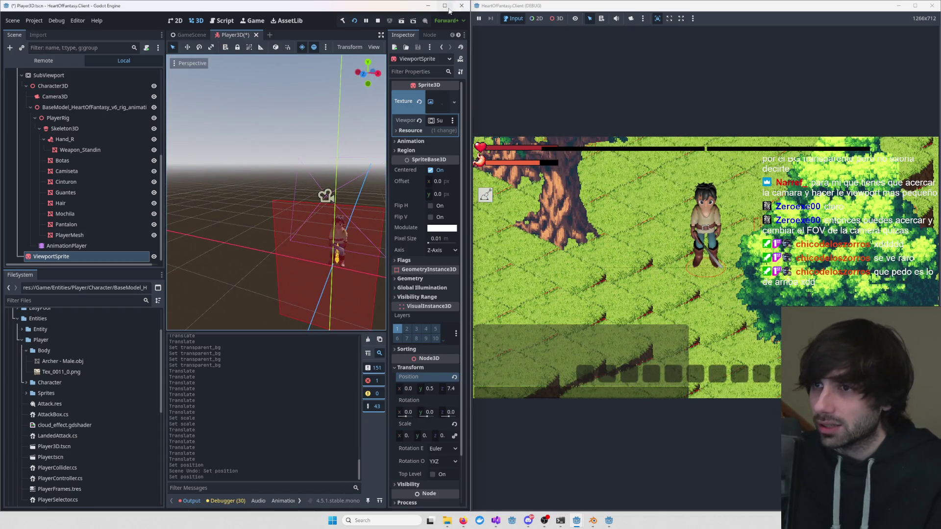
pyautogui.click(444, 6)
pyautogui.click(240, 31)
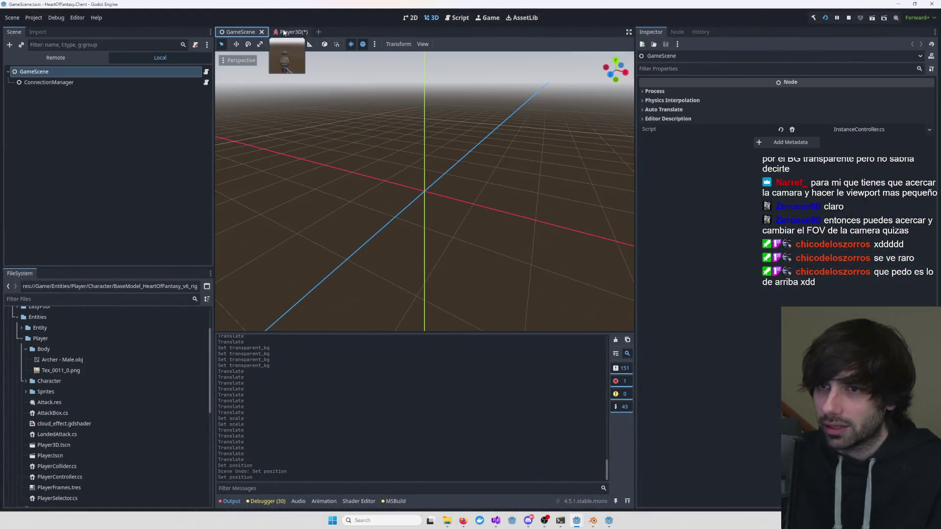
# - Return to Player3D with the Remote scene tree shown, then close the running game window
pyautogui.click(285, 31)
pyautogui.click(54, 58)
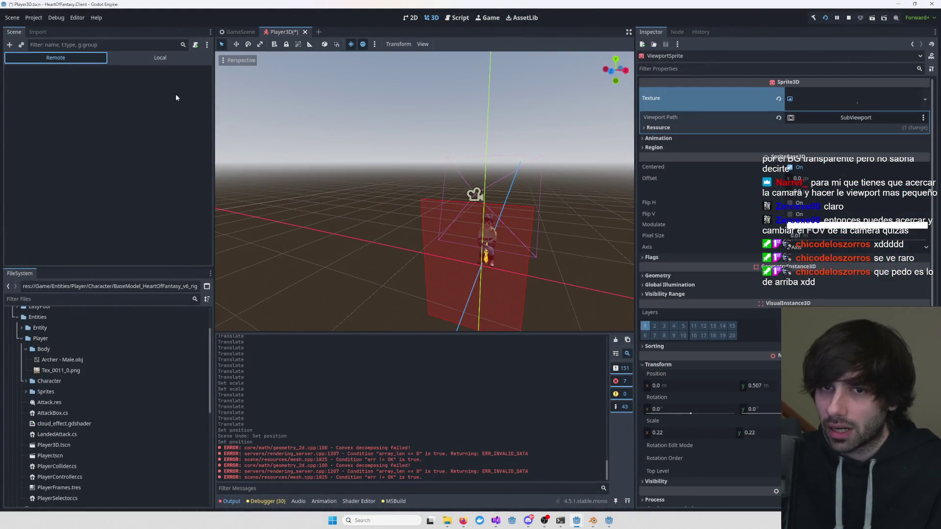
pyautogui.scroll(-4, 350, 129)
pyautogui.moveTo(350, 125)
pyautogui.mouseDown()
pyautogui.moveTo(331, 149)
pyautogui.moveTo(440, 184)
pyautogui.moveTo(483, 184)
pyautogui.mouseUp()
pyautogui.scroll(3, 508, 194)
pyautogui.hotkey('alt', 'Tab')
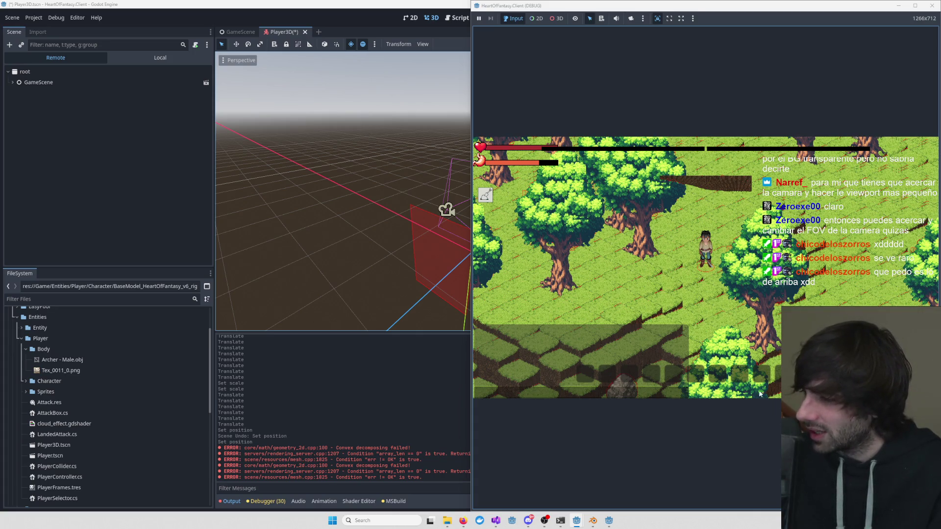
pyautogui.hotkey('alt', 'F4')
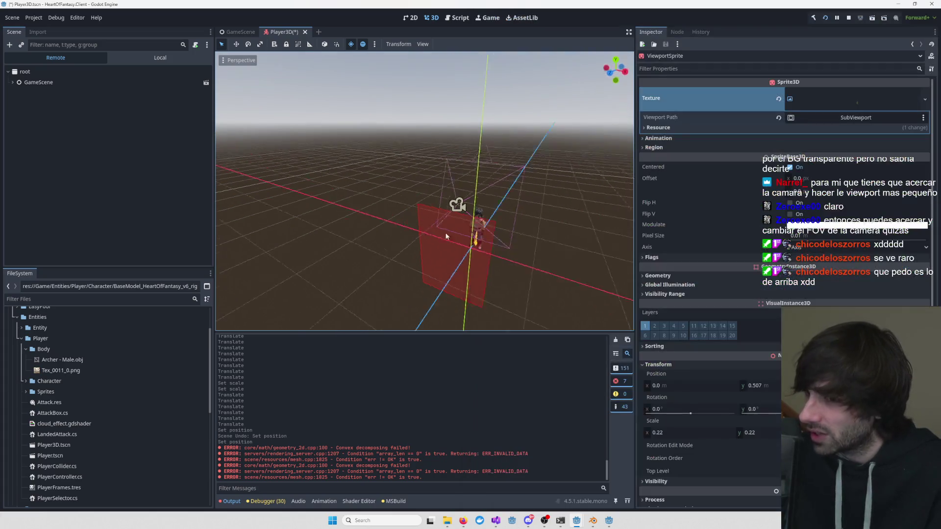
pyautogui.click(470, 223)
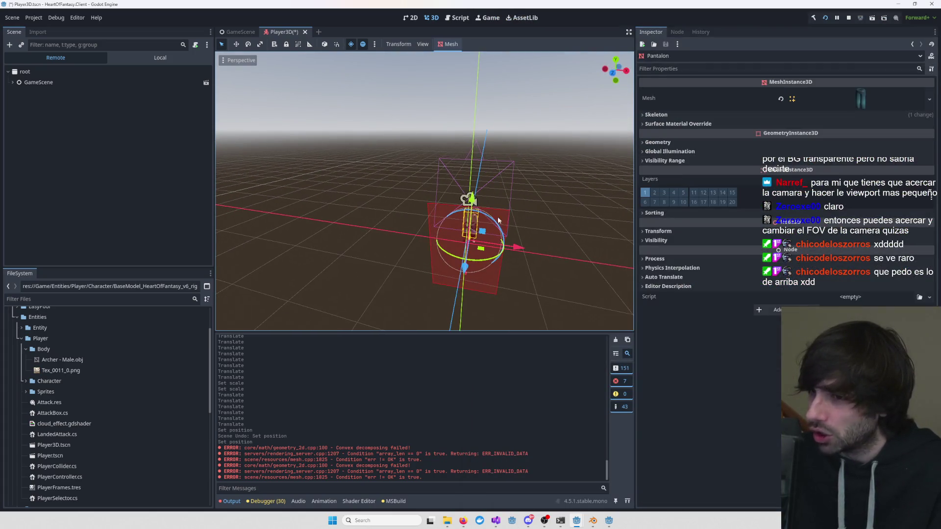
pyautogui.press('F5')
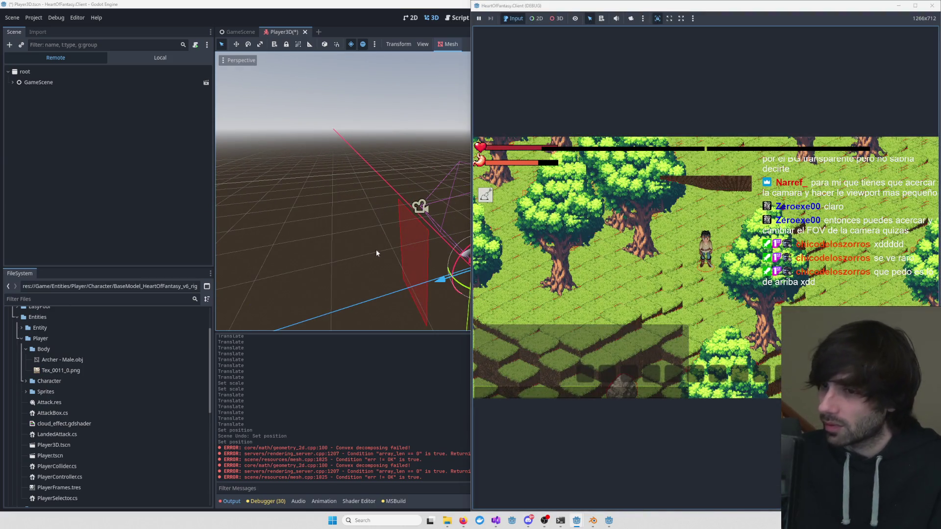
pyautogui.hotkey('alt', 'F4')
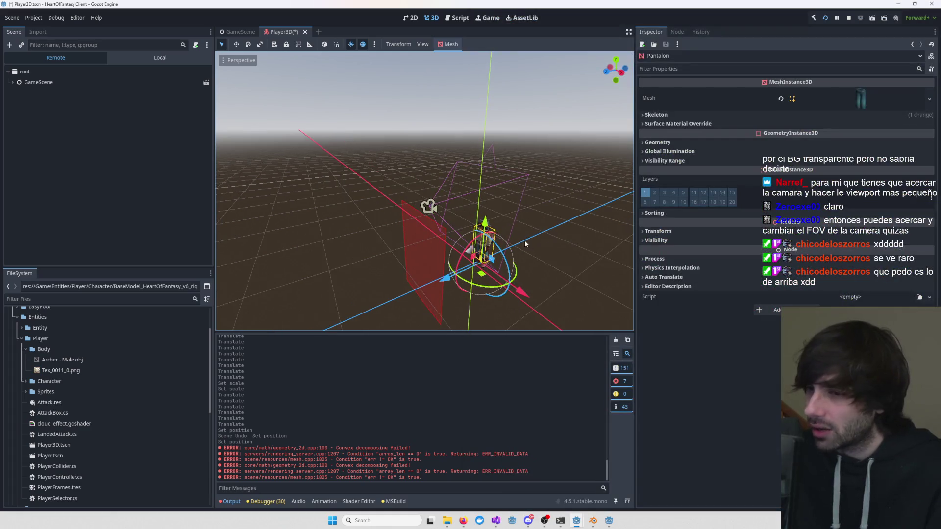
pyautogui.scroll(3, 475, 227)
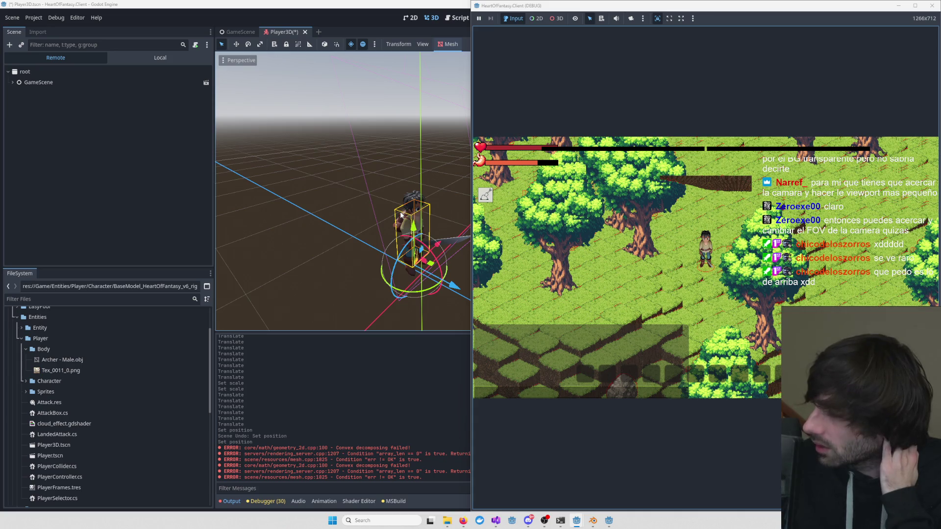
pyautogui.scroll(3, 716, 254)
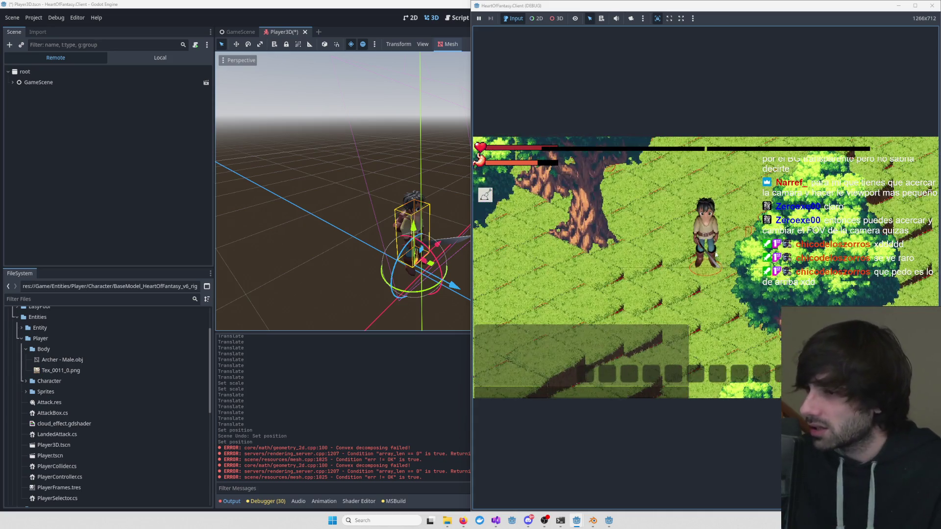
pyautogui.moveTo(421, 239); pyautogui.dragTo(461, 259)
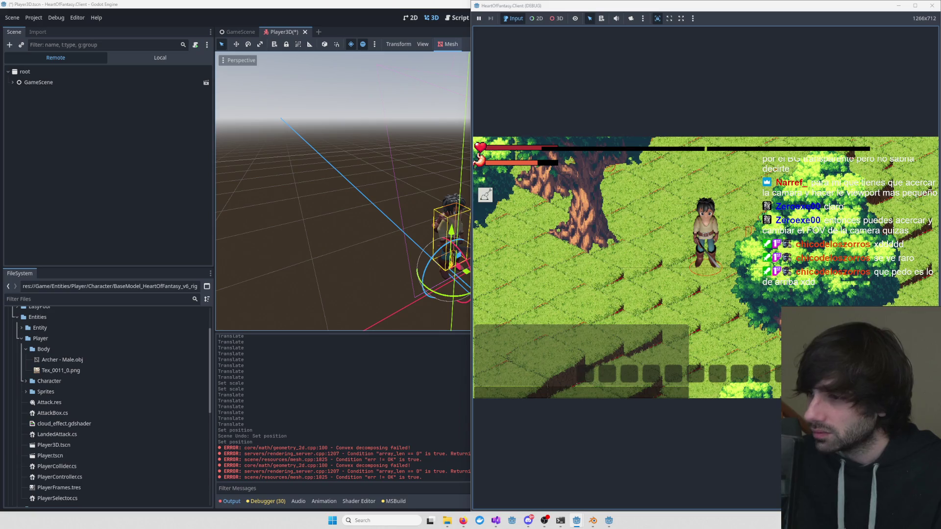
pyautogui.press('a')
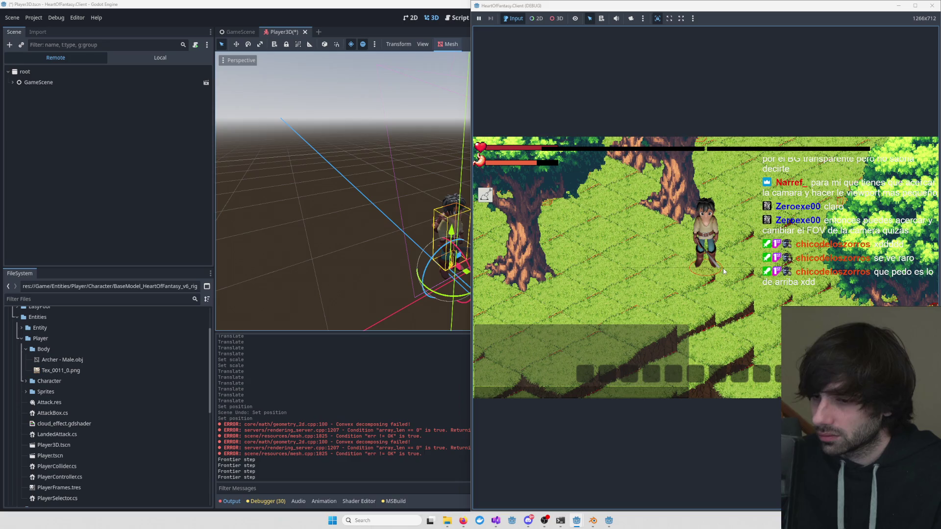
pyautogui.scroll(-5, 722, 269)
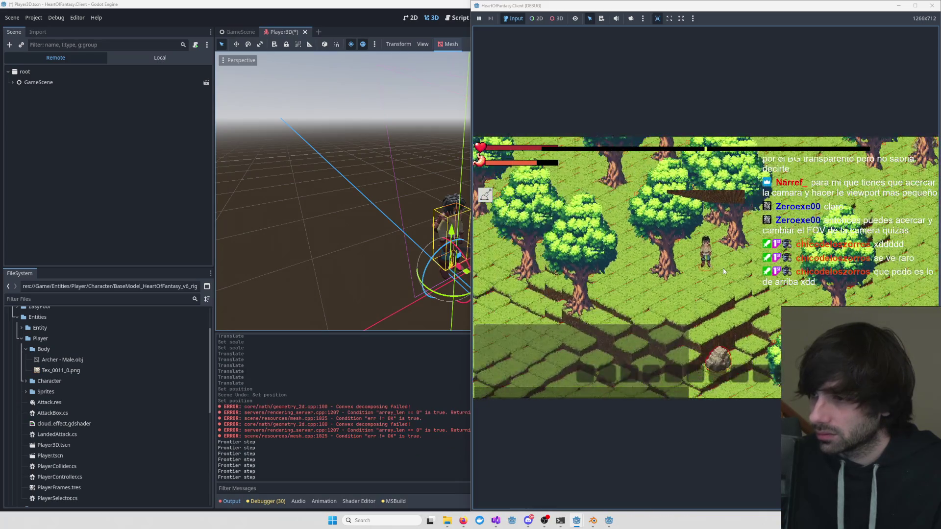
pyautogui.press('d')
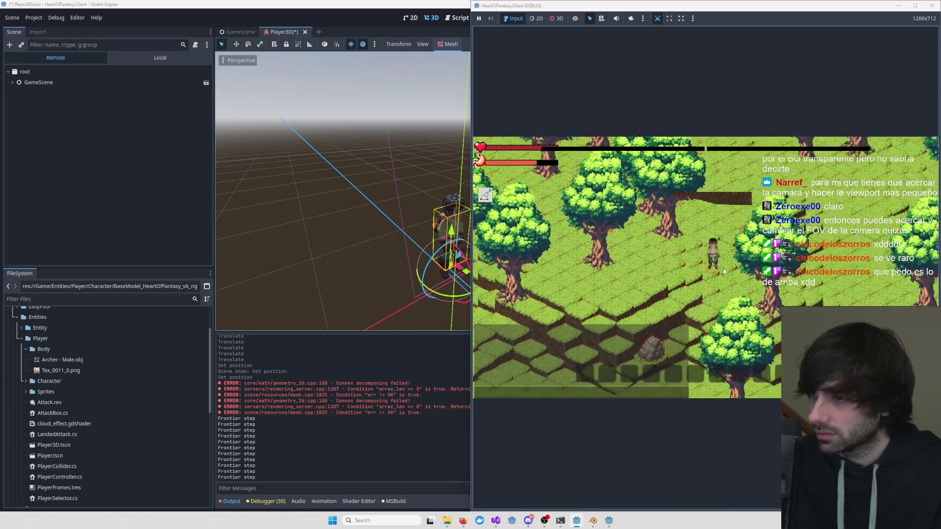
pyautogui.press('F8')
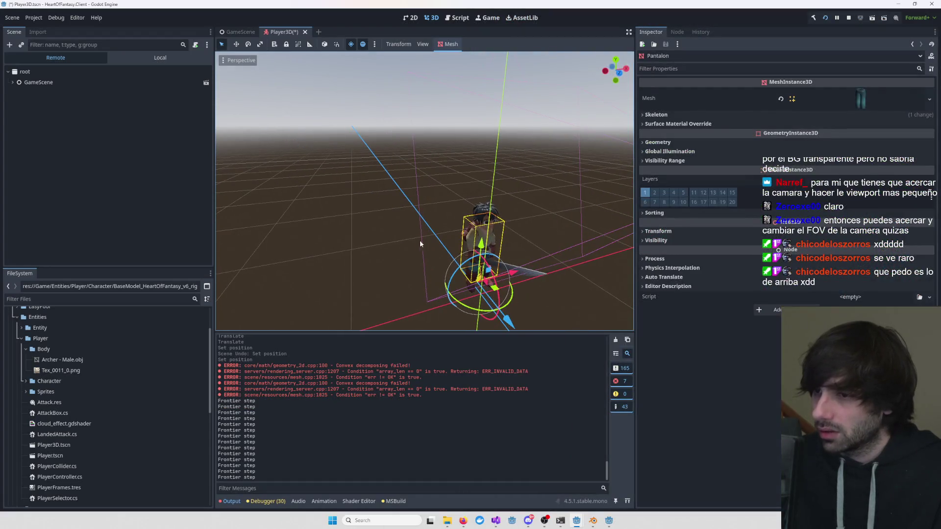
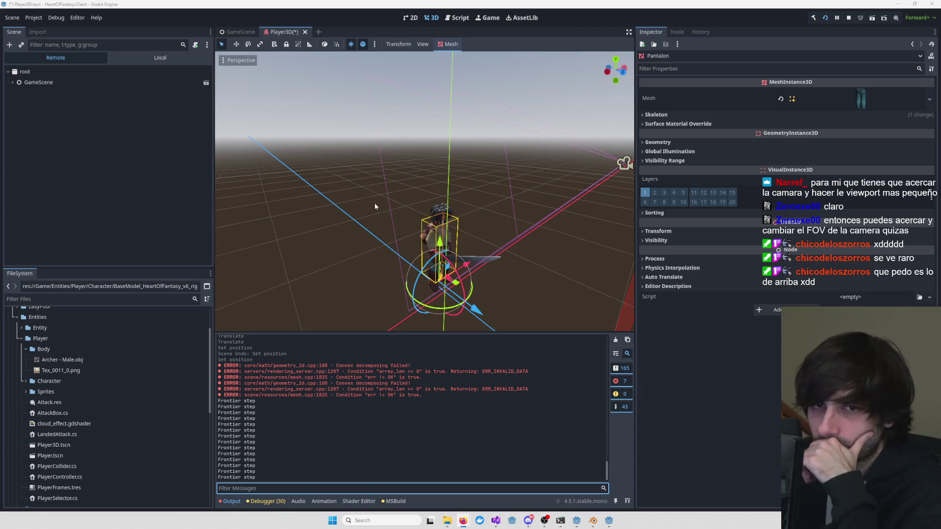
# - Select the render Camera3D and set its Transform Rotation X to -35.3°
pyautogui.click(469, 233)
pyautogui.scroll(-3, 468, 233)
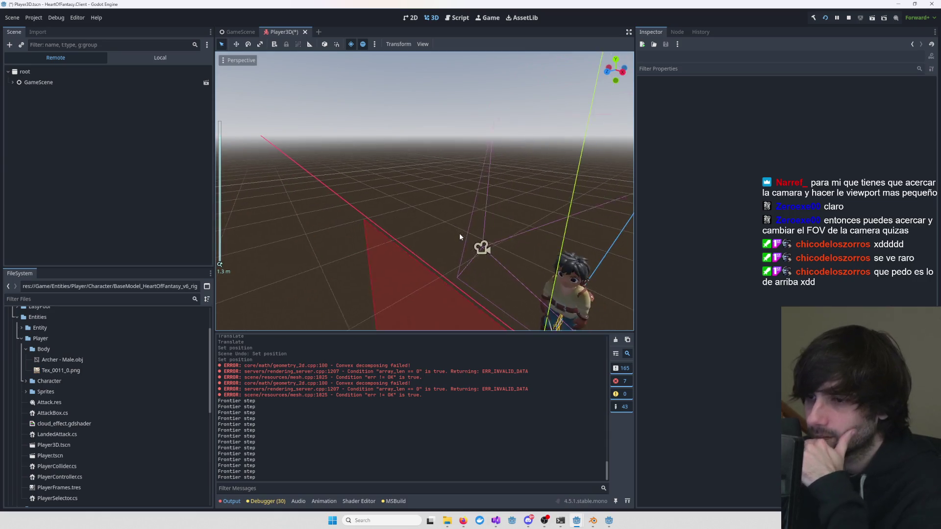
pyautogui.scroll(5, 459, 233)
pyautogui.scroll(-4, 452, 164)
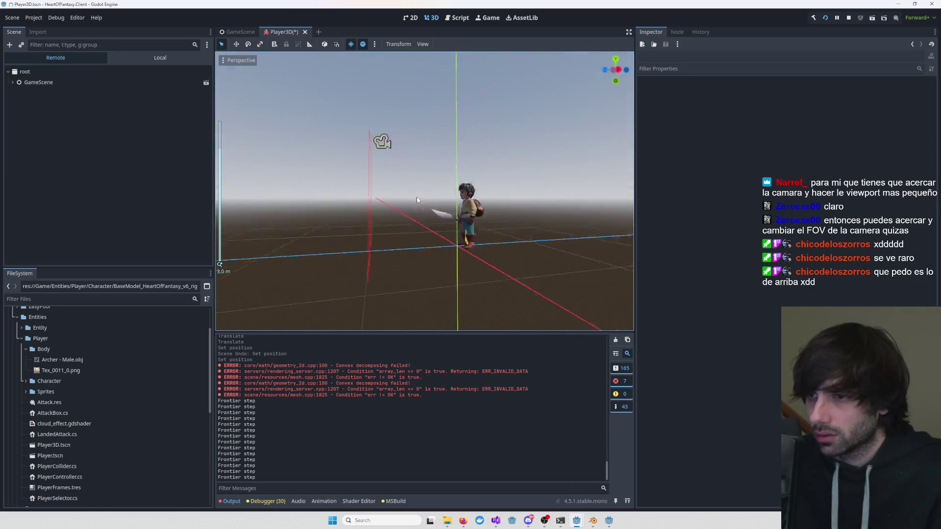
pyautogui.click(404, 172)
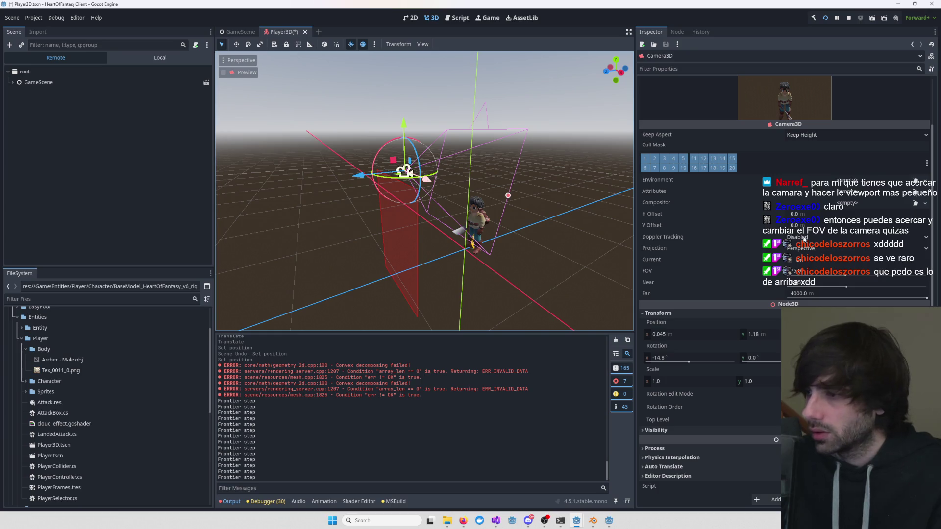
pyautogui.click(681, 358)
pyautogui.write('35.264')
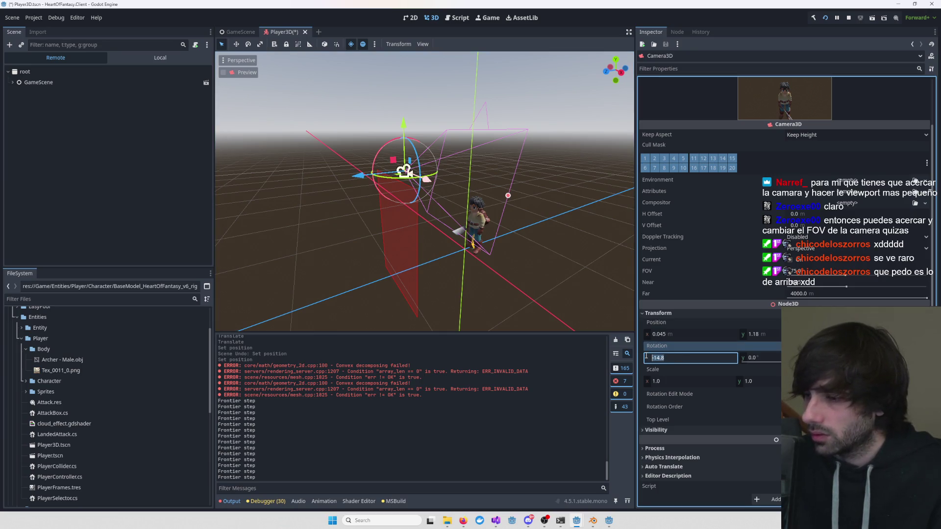
pyautogui.press('Return')
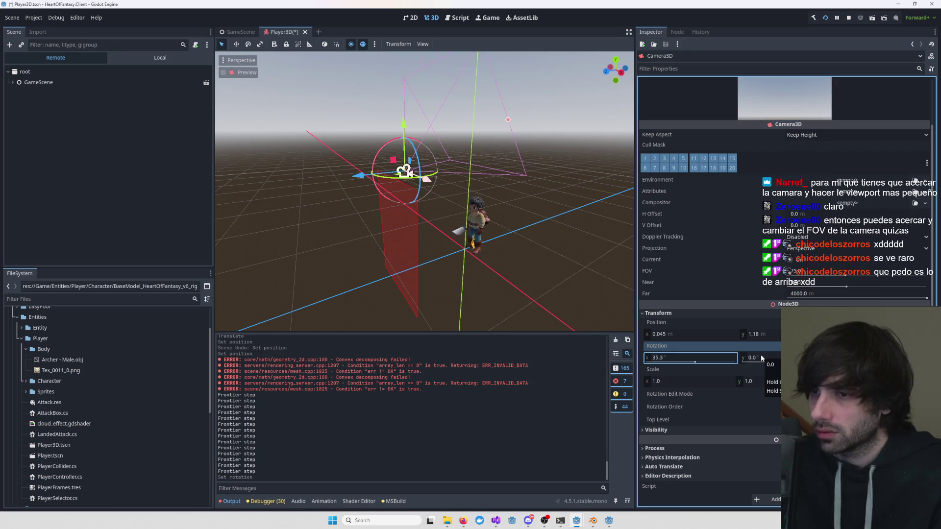
pyautogui.click(663, 358)
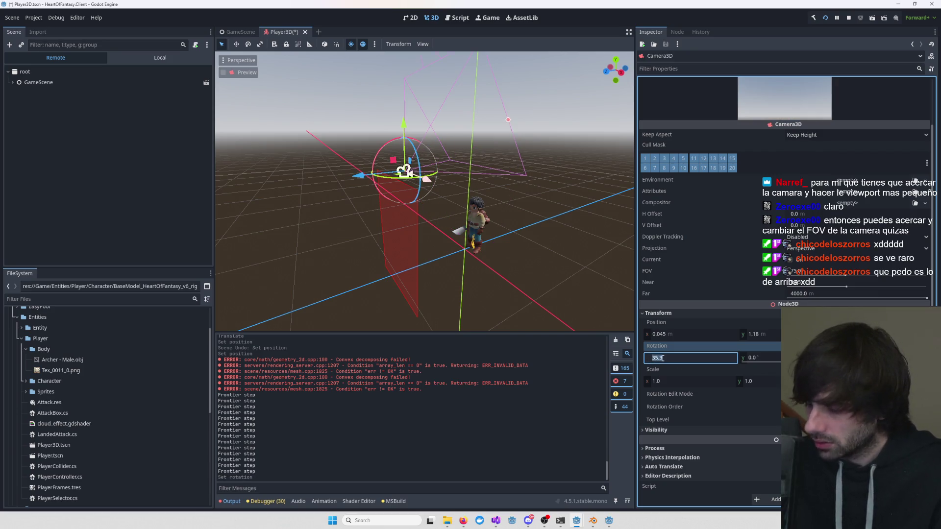
pyautogui.write('-35.3')
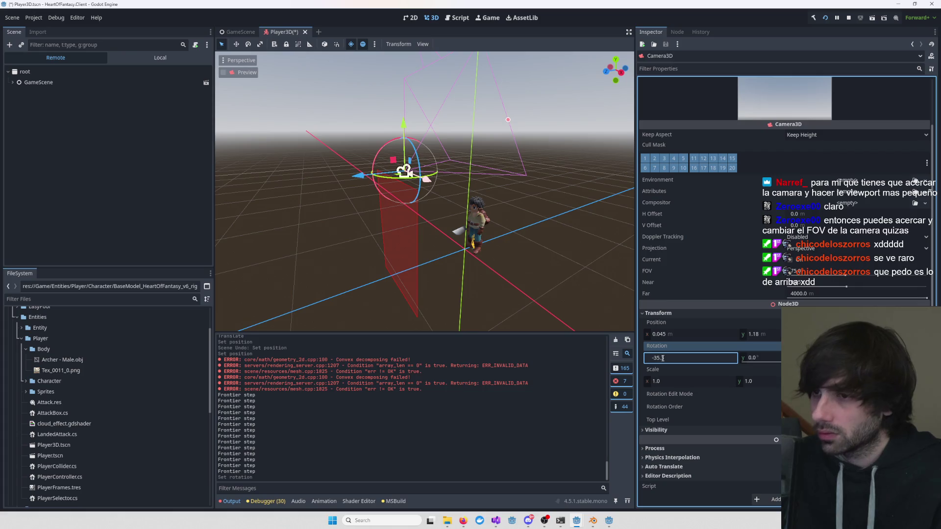
pyautogui.press('Return')
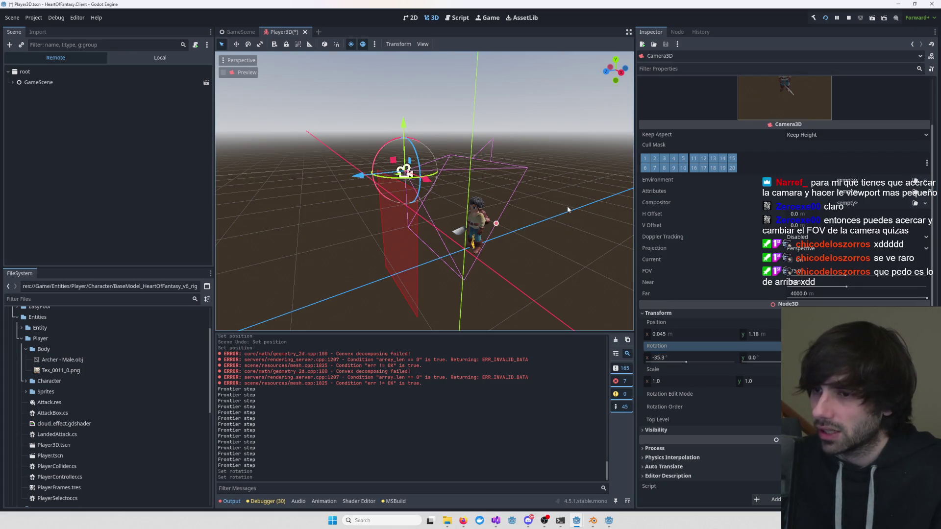
# - Orbit the view around the camera, then bring the running HeartOfFantasy game window up
pyautogui.moveTo(568, 210)
pyautogui.mouseDown()
pyautogui.moveTo(480, 211)
pyautogui.moveTo(539, 236)
pyautogui.mouseUp()
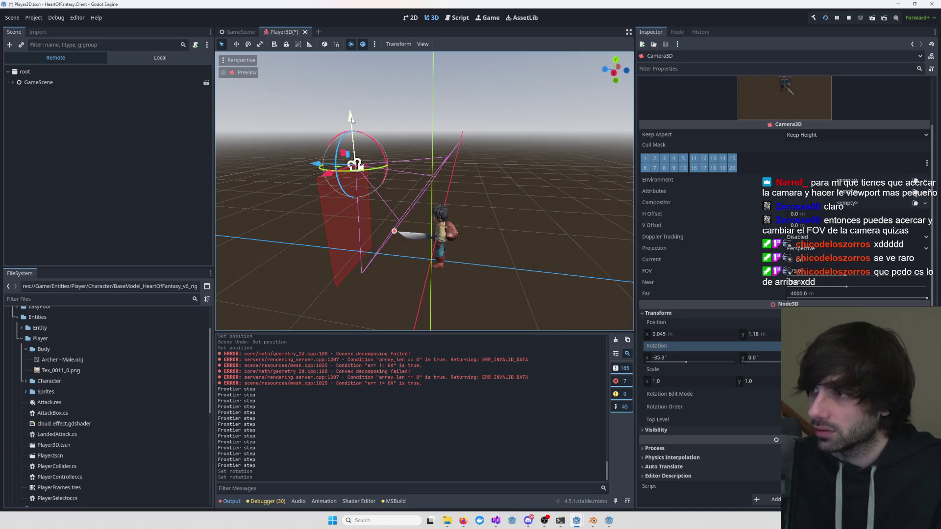
pyautogui.moveTo(609, 519)
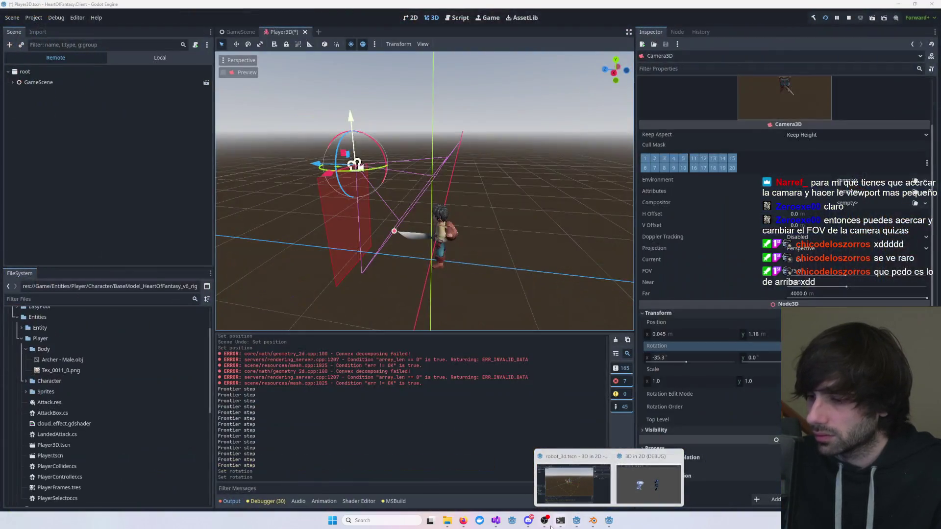
pyautogui.click(573, 485)
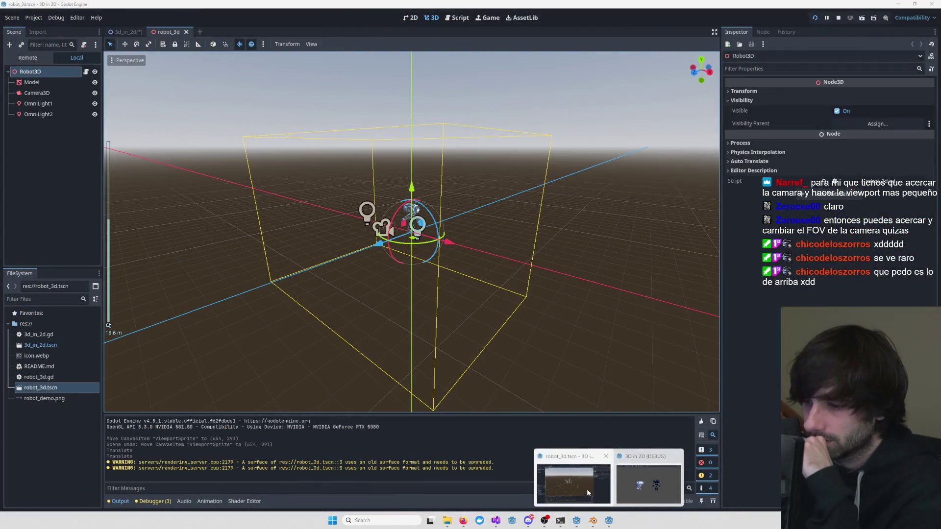
pyautogui.click(510, 519)
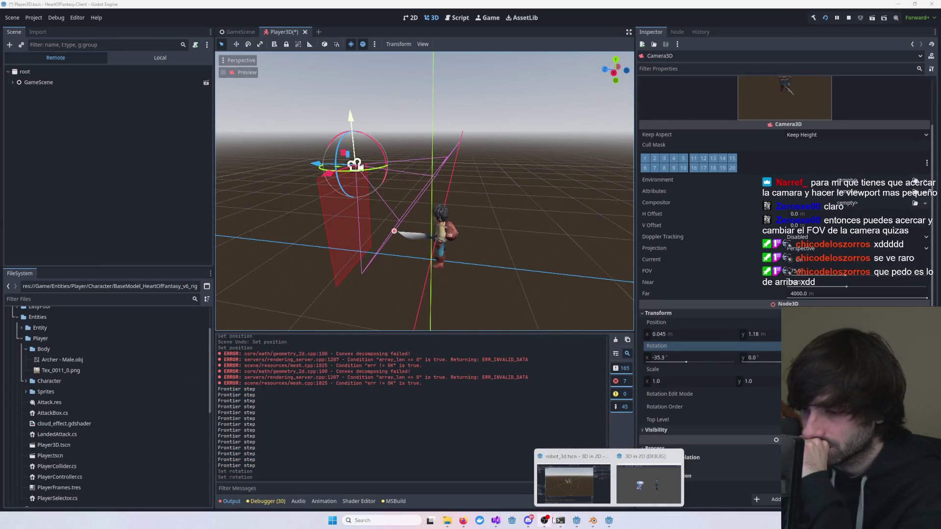
pyautogui.moveTo(575, 520)
pyautogui.click(619, 481)
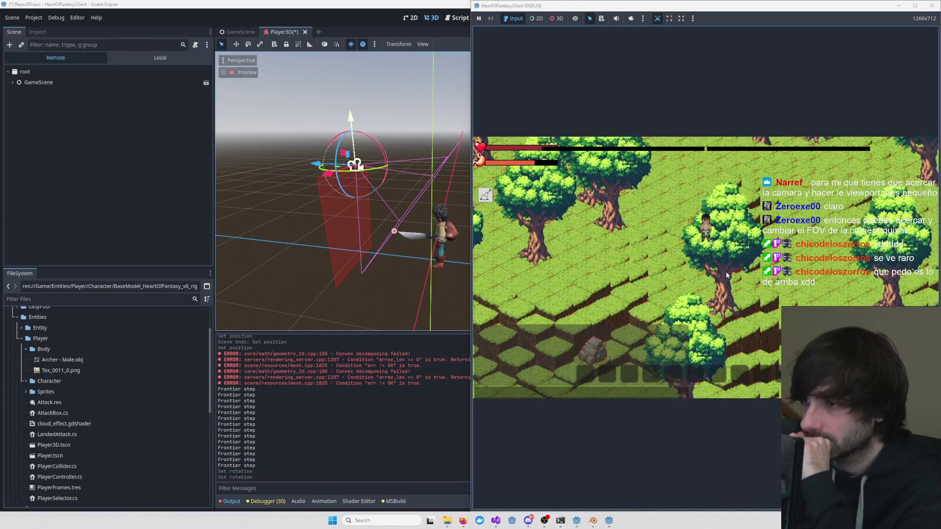
pyautogui.press('a')
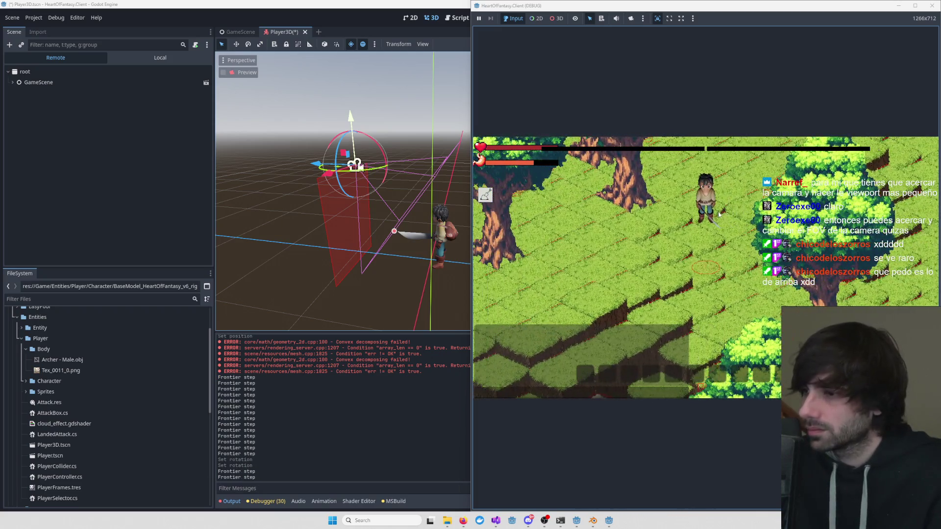
pyautogui.press('w')
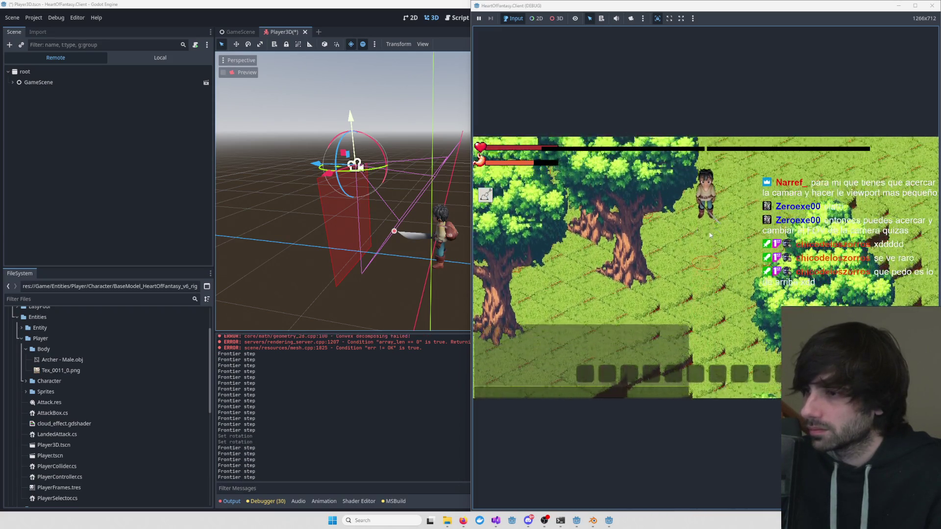
pyautogui.press('d')
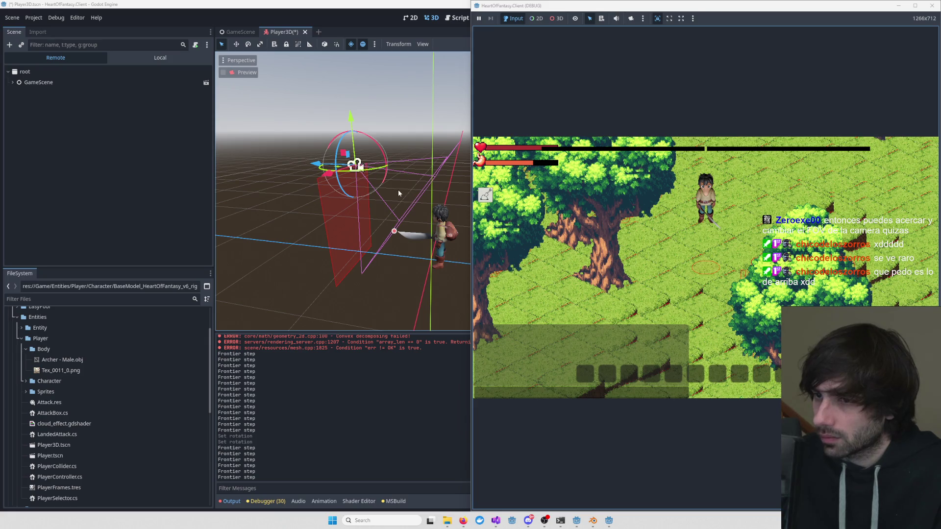
pyautogui.click(340, 152)
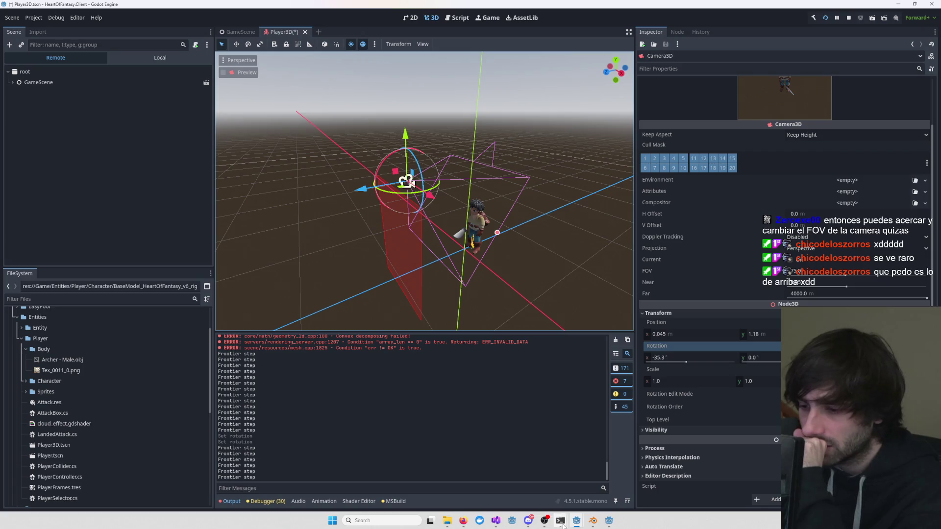
# - Select Camera3D in the Local scene tree and set its Projection to Orthogonal
pyautogui.moveTo(576, 520)
pyautogui.moveTo(607, 495)
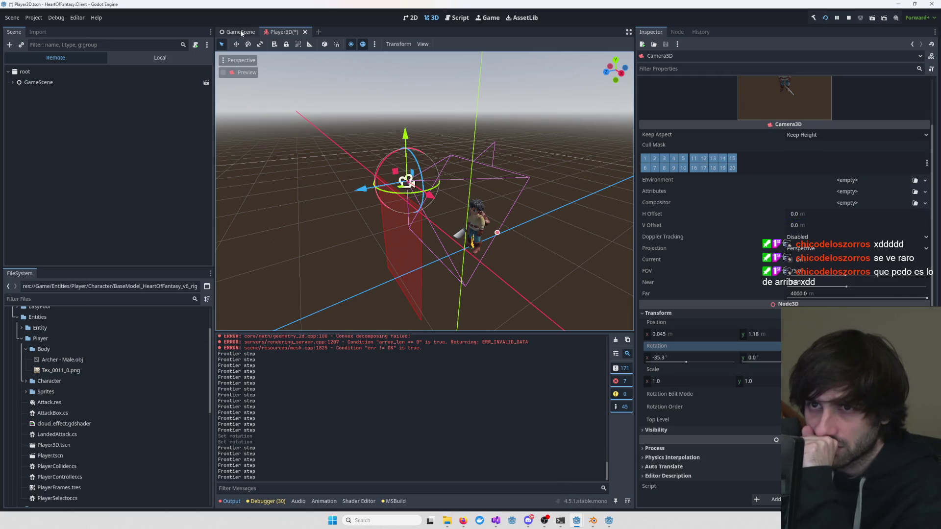
pyautogui.click(147, 57)
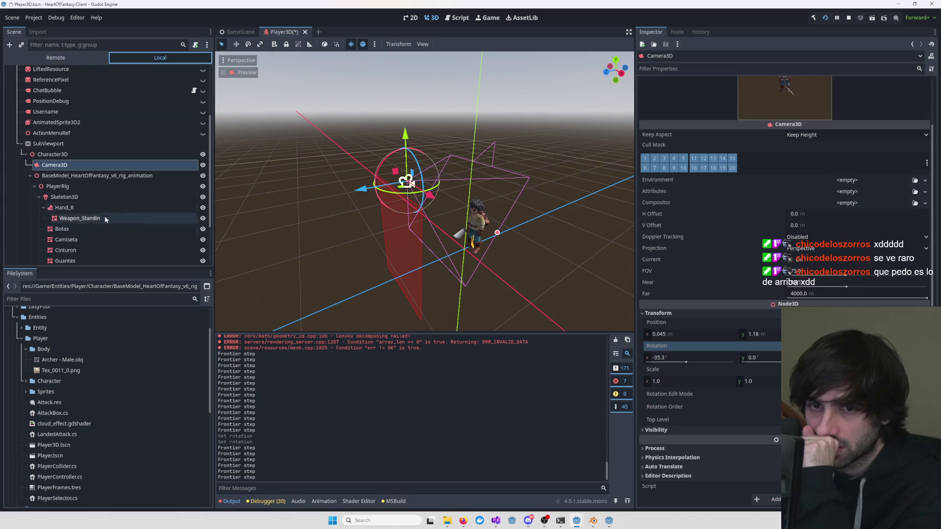
pyautogui.click(68, 166)
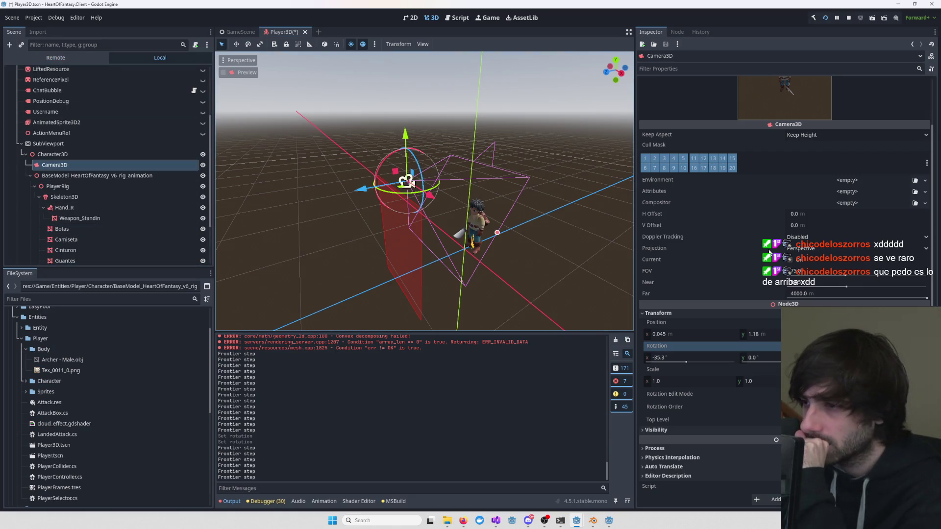
pyautogui.click(842, 248)
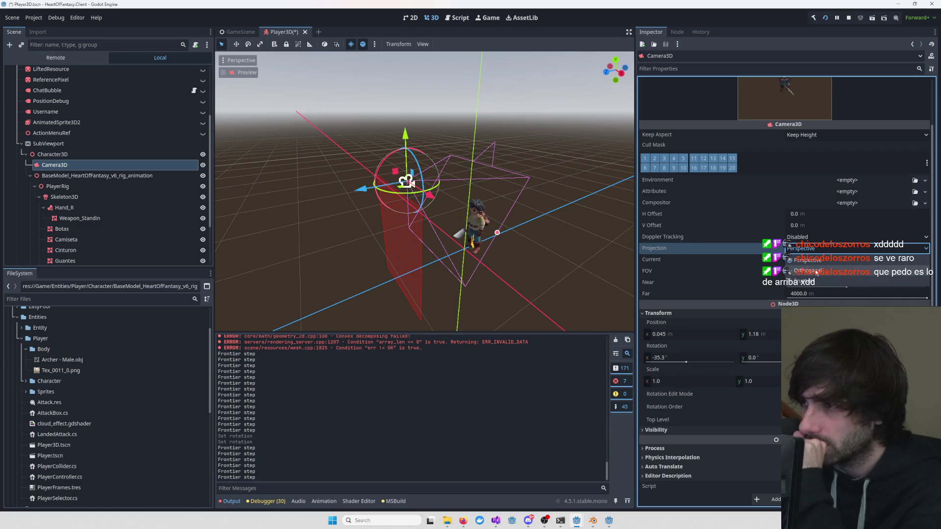
pyautogui.click(833, 271)
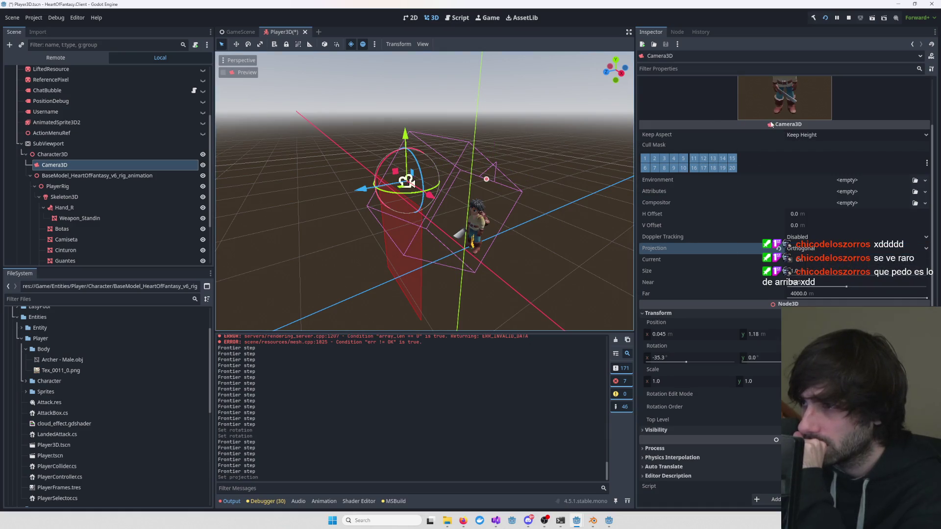
pyautogui.click(822, 251)
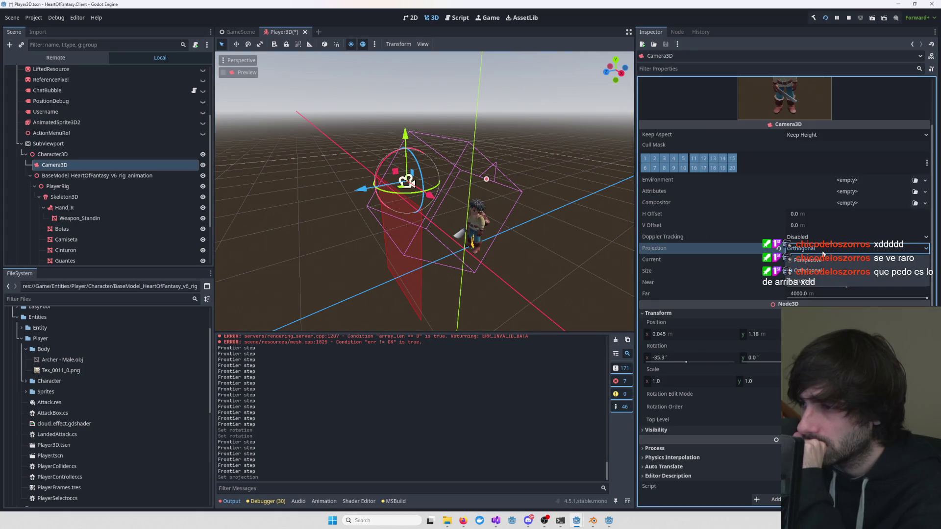
pyautogui.press('Escape')
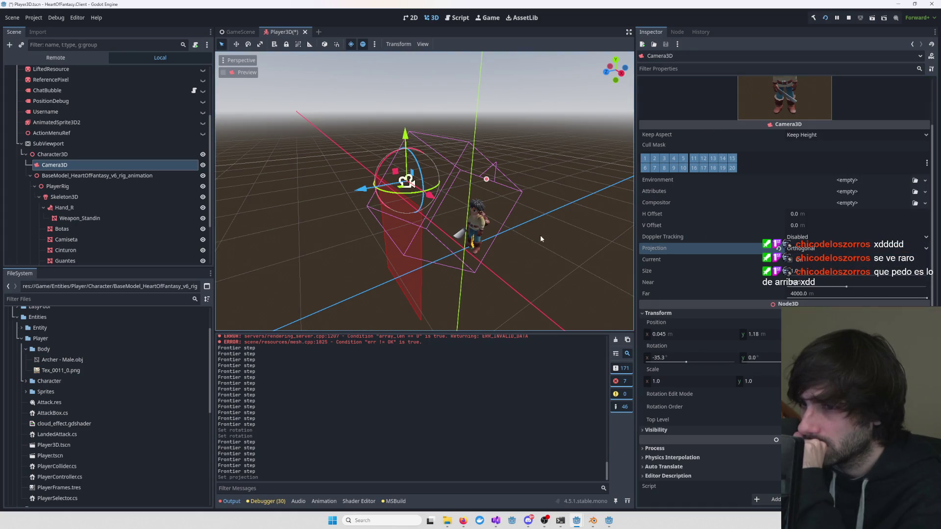
# - Bring the running game window forward to check the larger character
pyautogui.scroll(-3, 540, 235)
pyautogui.click(866, 111)
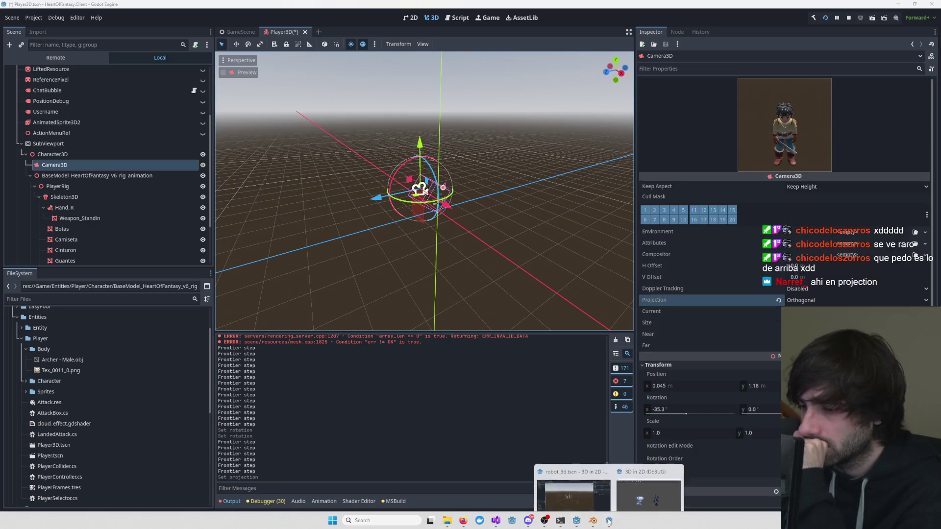
pyautogui.click(612, 484)
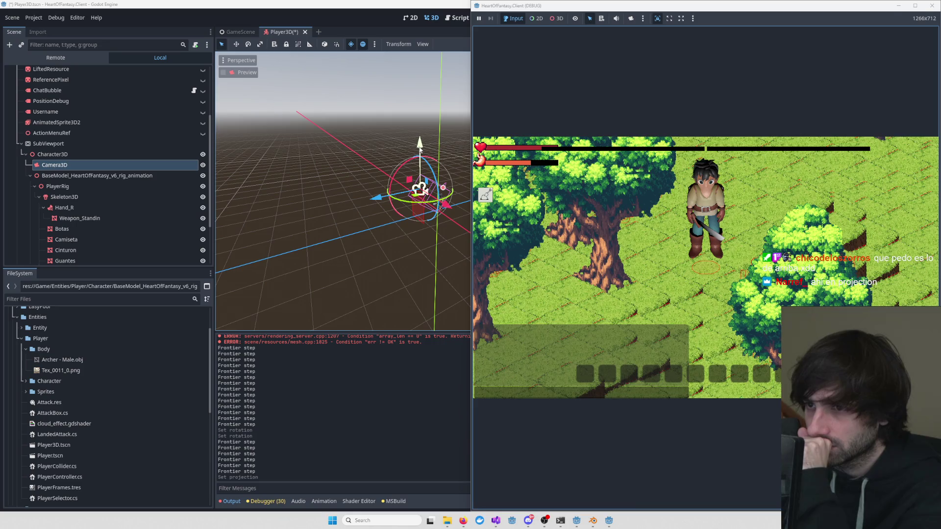
# - Shrink the ViewportSprite's Scale and lower its Position Y from 0.5 to 0.3
pyautogui.moveTo(420, 147); pyautogui.dragTo(421, 146)
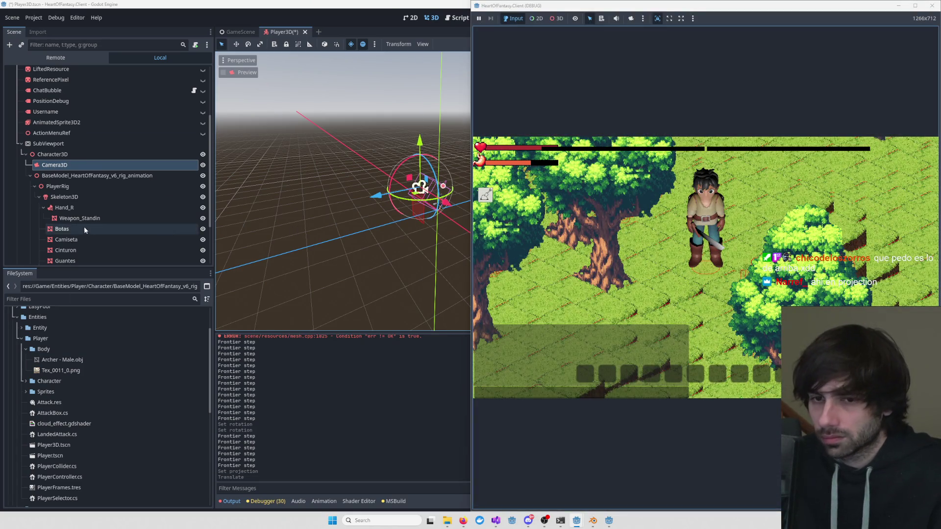
pyautogui.scroll(-3, 86, 228)
pyautogui.click(73, 257)
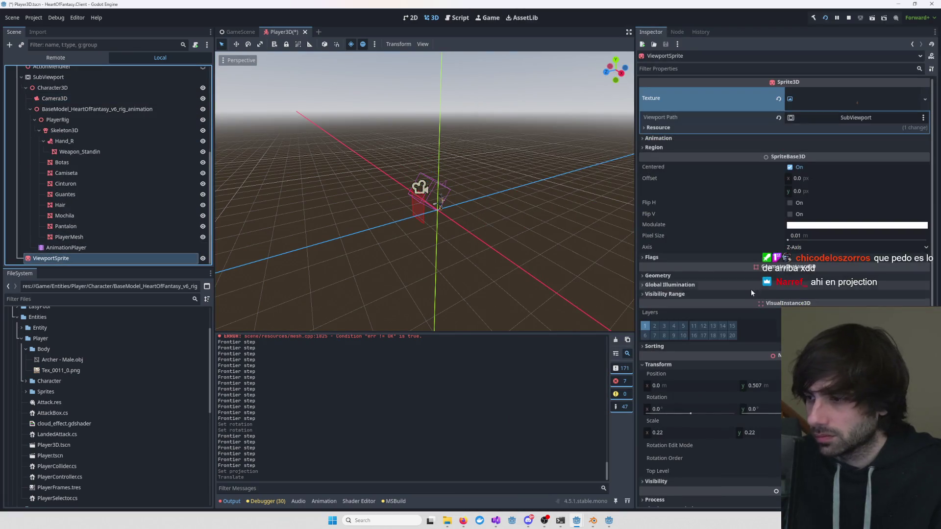
pyautogui.moveTo(714, 9)
pyautogui.mouseDown()
pyautogui.moveTo(273, 116)
pyautogui.moveTo(5, 78)
pyautogui.mouseUp()
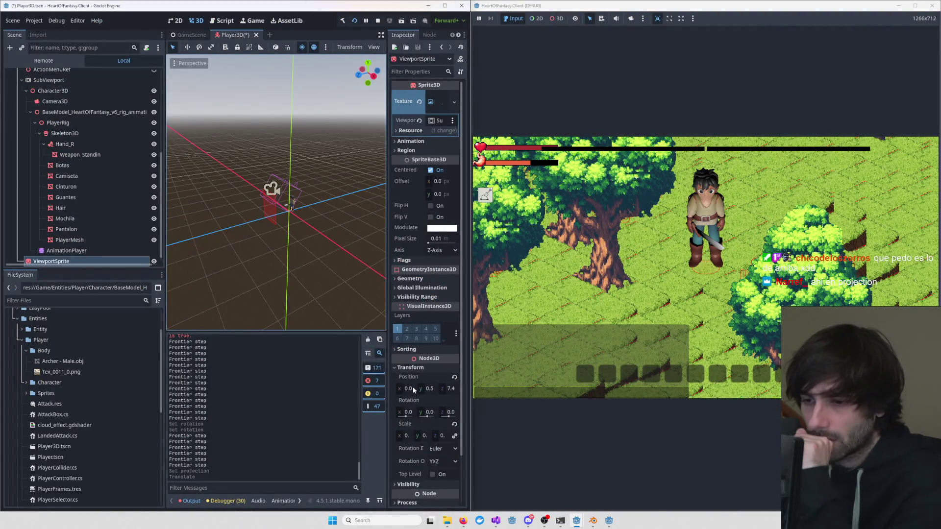
pyautogui.click(407, 436)
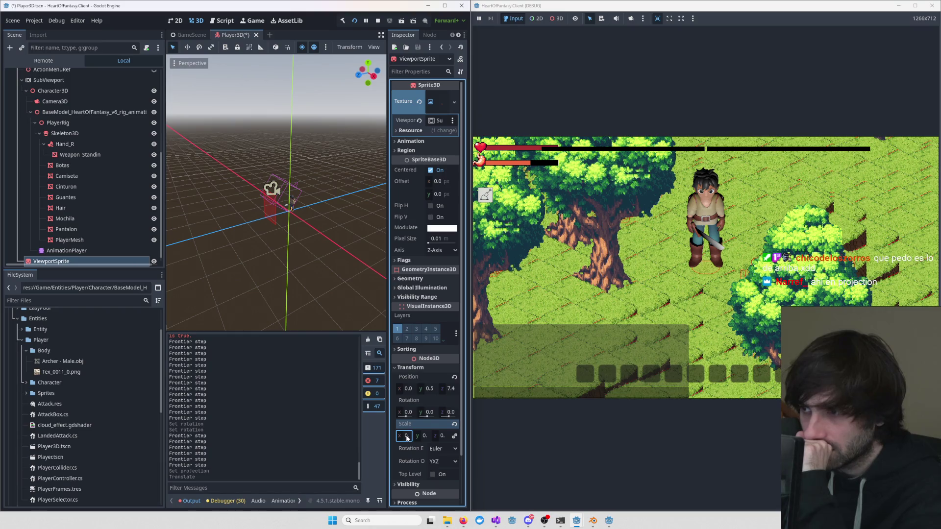
pyautogui.moveTo(407, 438); pyautogui.dragTo(370, 438)
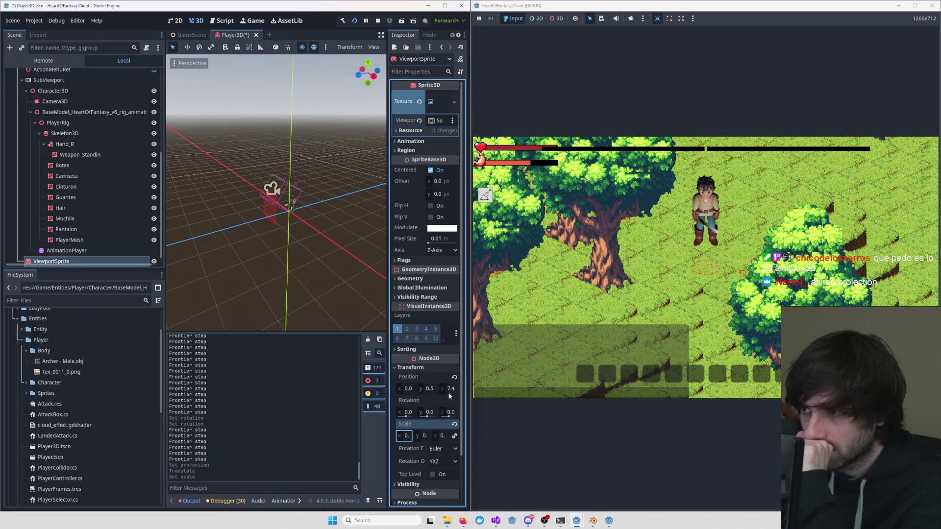
pyautogui.moveTo(430, 389); pyautogui.dragTo(423, 390)
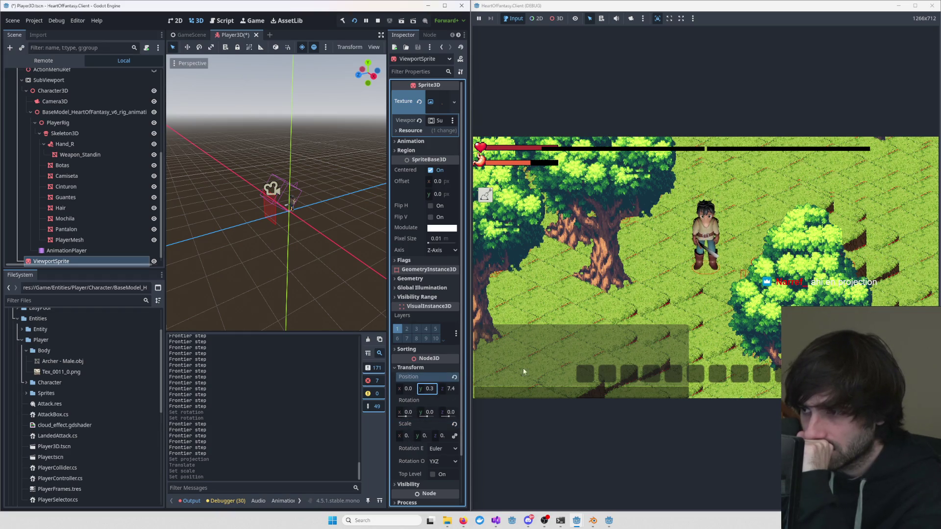
# - Save the Player3D scene and stop the running game
pyautogui.scroll(-5, 689, 287)
pyautogui.scroll(5, 686, 289)
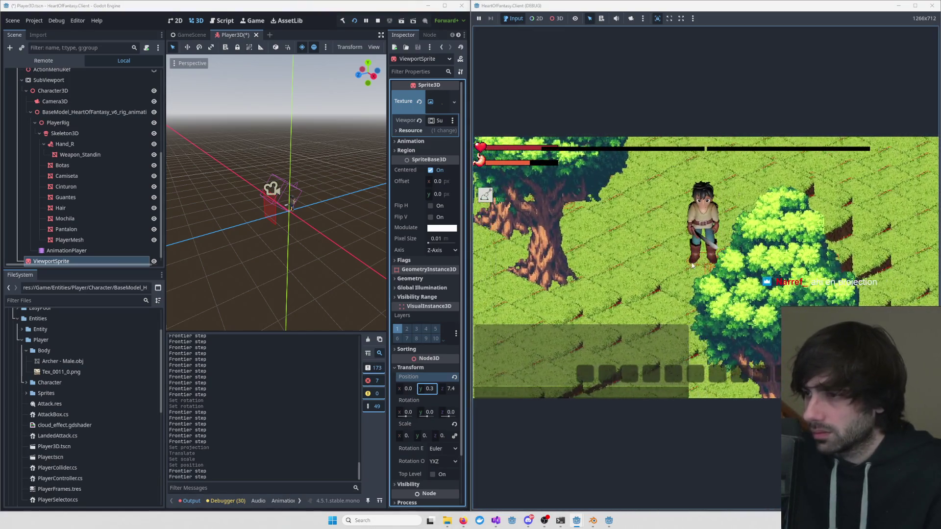
pyautogui.scroll(-3, 692, 266)
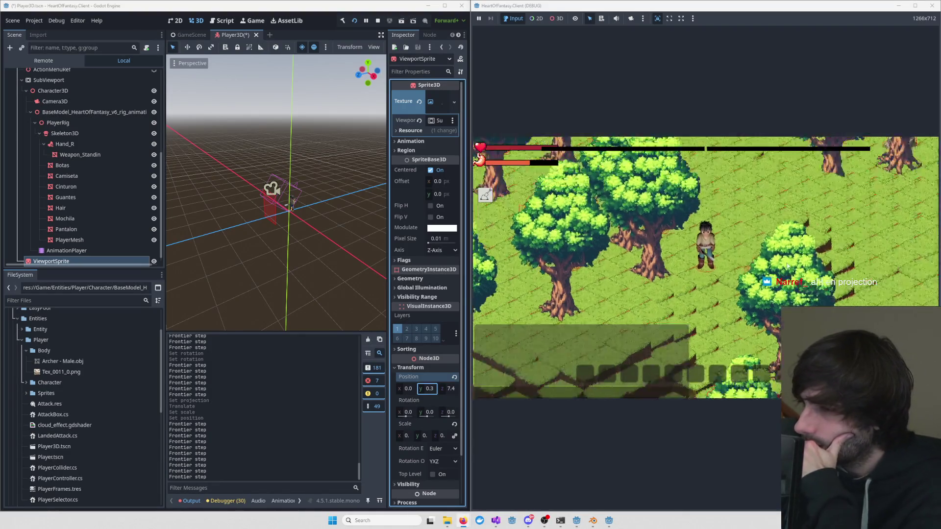
pyautogui.scroll(3, 771, 271)
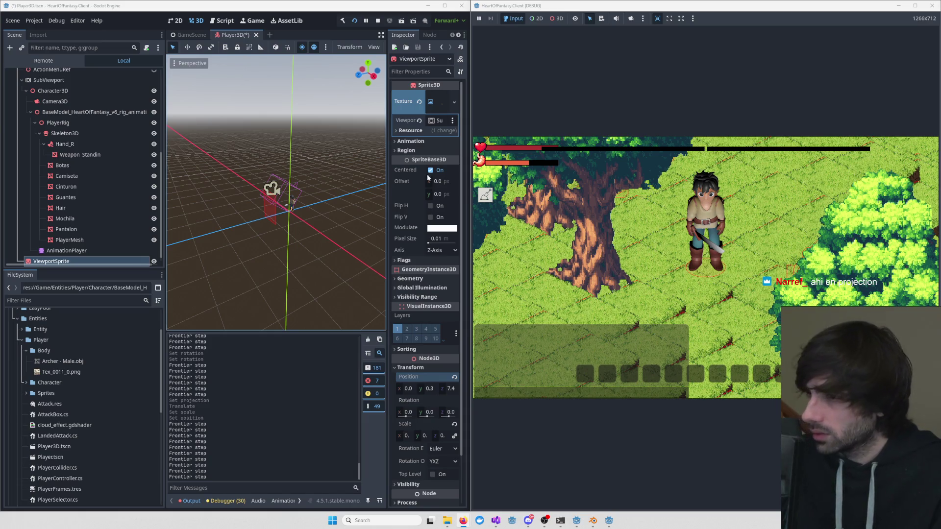
pyautogui.hotkey('ctrl', 's')
pyautogui.click(931, 6)
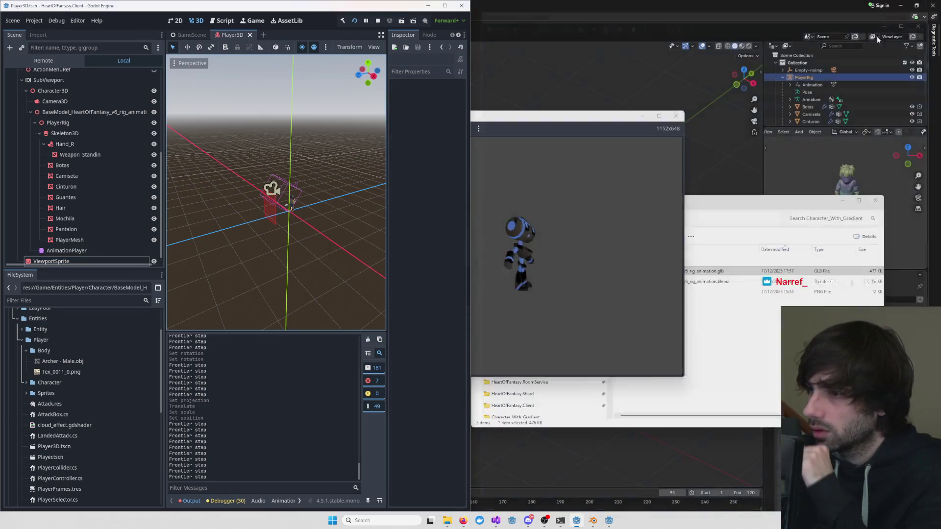
# - Close the robot_3d Godot project window, answering its save prompt
pyautogui.click(609, 521)
pyautogui.rightClick(608, 520)
pyautogui.click(610, 502)
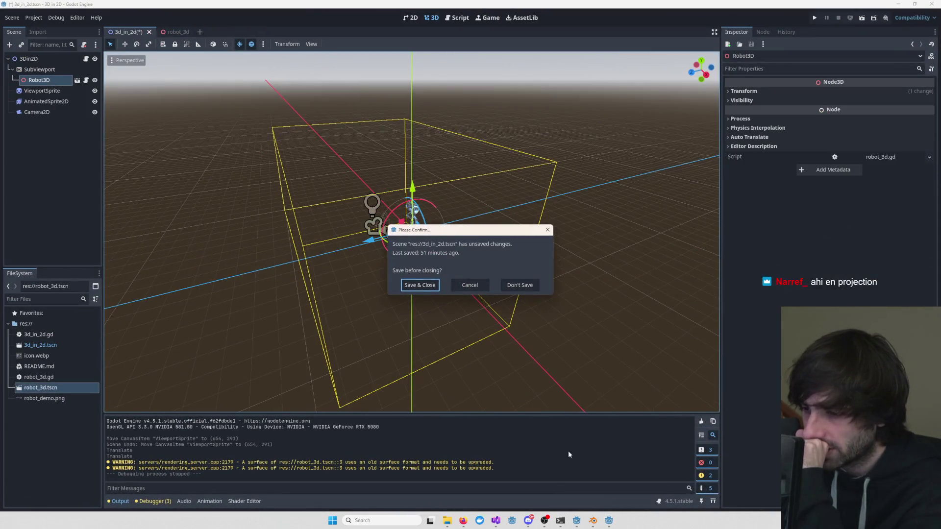
pyautogui.click(518, 283)
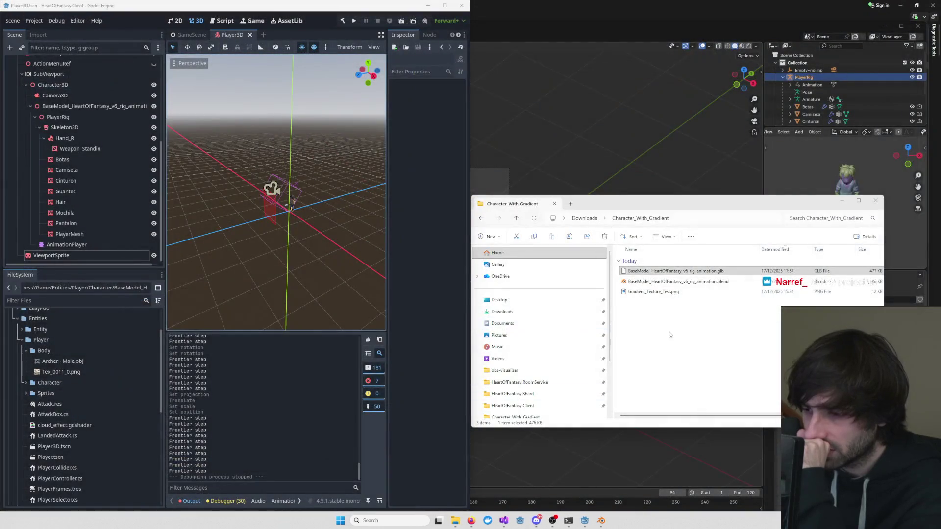
# - Close the Character_With_Gradient folder window and bring Visual Studio to the front
pyautogui.click(876, 200)
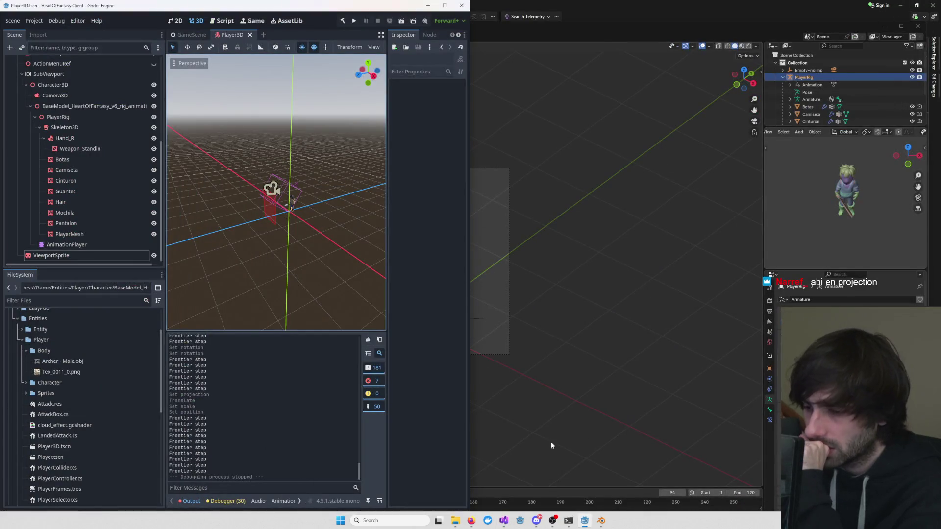
pyautogui.moveTo(503, 520)
pyautogui.click(677, 472)
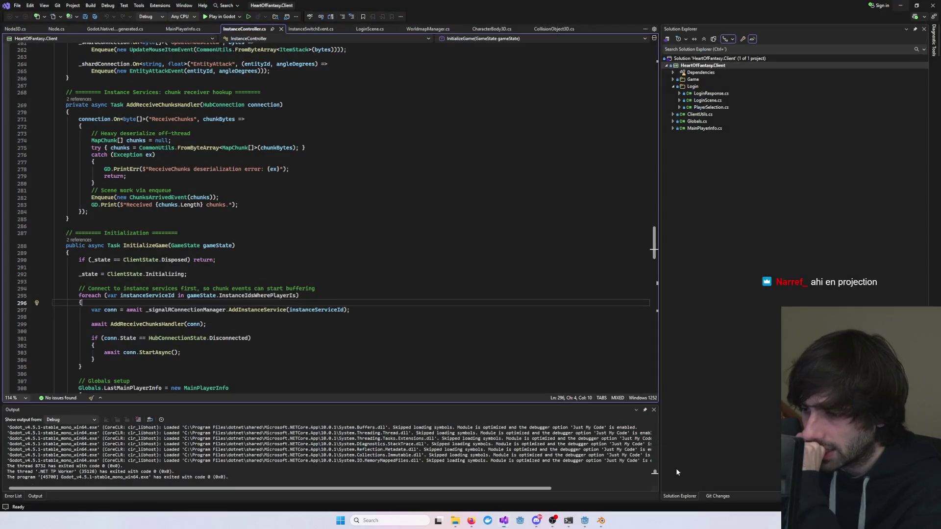
# - Open PlayerController.cs from the Game > Entities > Player folder
pyautogui.scroll(20, 329, 221)
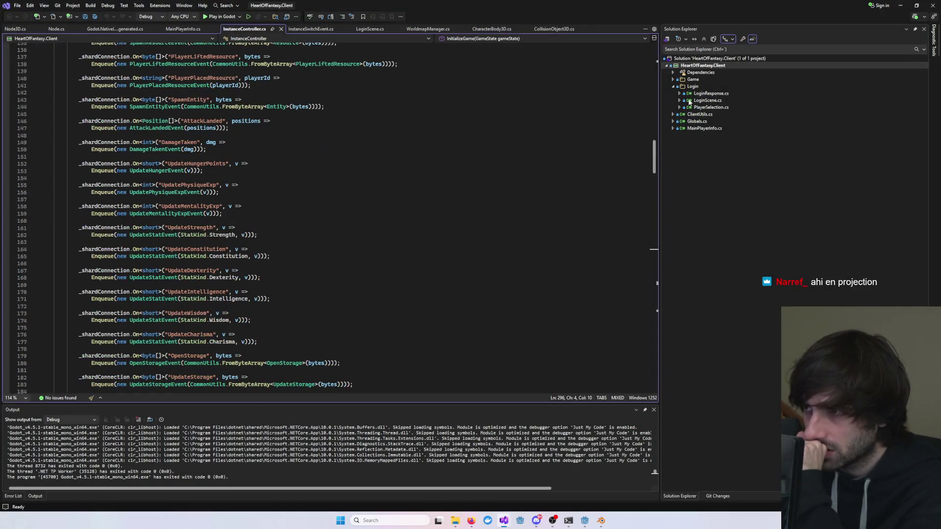
pyautogui.click(674, 80)
pyautogui.click(680, 99)
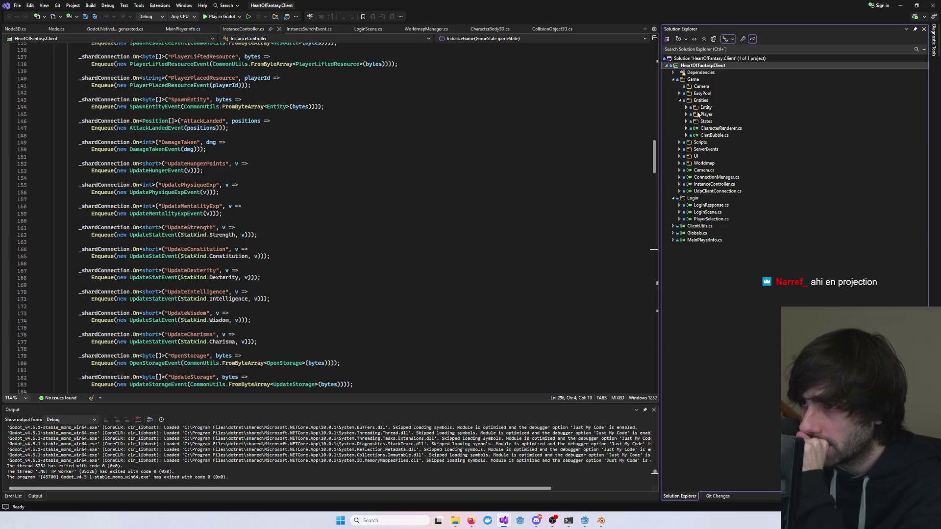
pyautogui.doubleClick(698, 116)
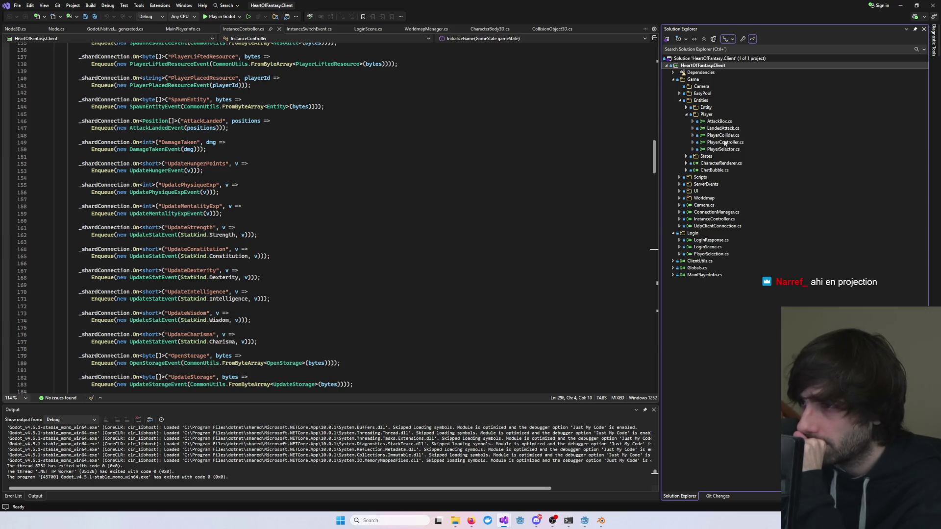
pyautogui.doubleClick(725, 143)
pyautogui.scroll(-6, 324, 241)
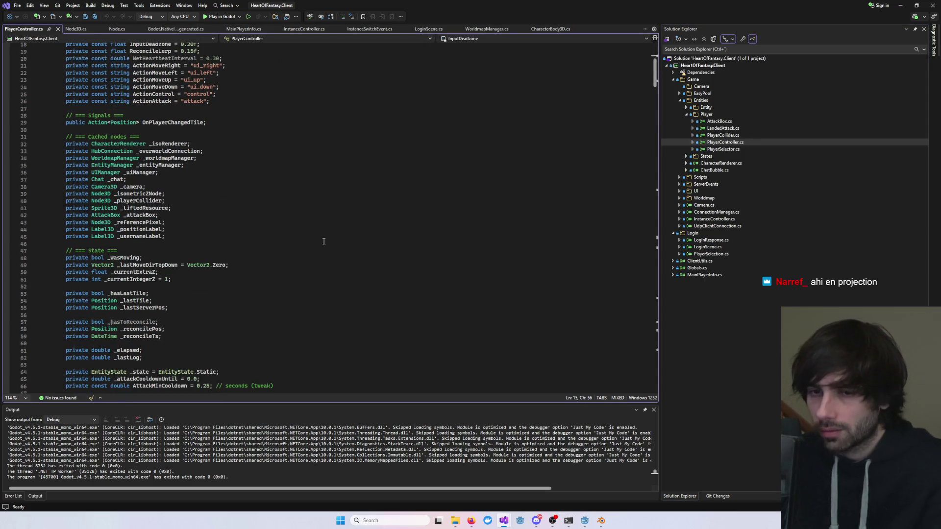
# - Add a 'private AnimationPlayer _animationPlayer;' field by duplicating the _usernameLabel line, and save
pyautogui.click(262, 242)
pyautogui.click(385, 236)
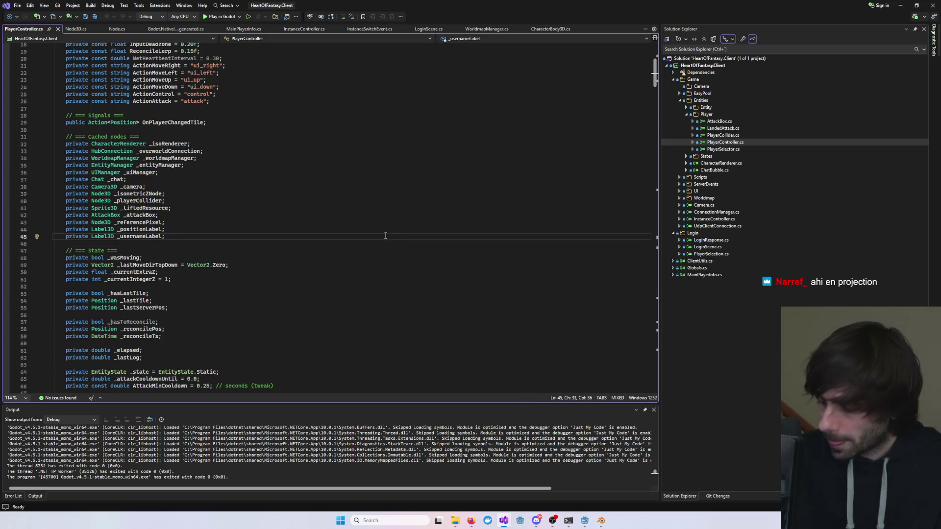
pyautogui.hotkey('ctrl', 'd')
pyautogui.press('Left')
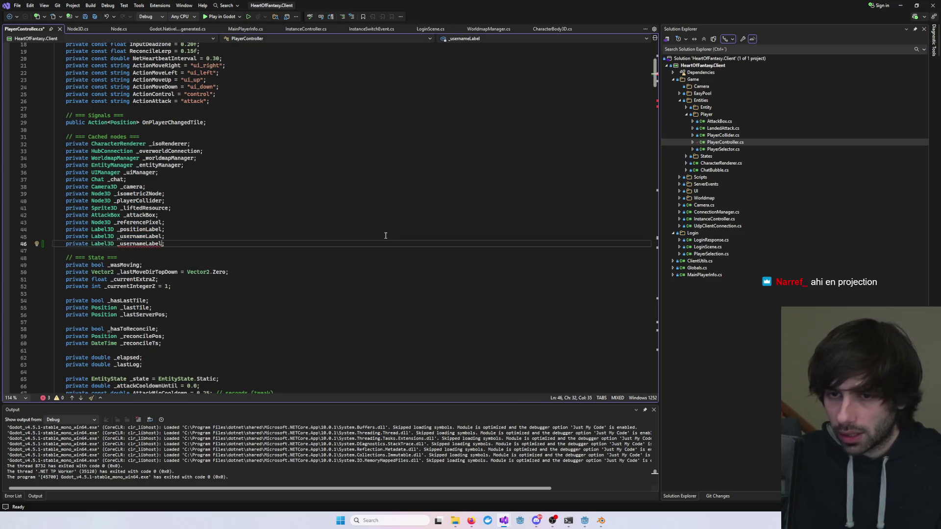
pyautogui.hotkey('ctrl', 'shift', 'Left')
pyautogui.hotkey('ctrl', 'shift', 'Left')
pyautogui.hotkey('alt', 'Tab')
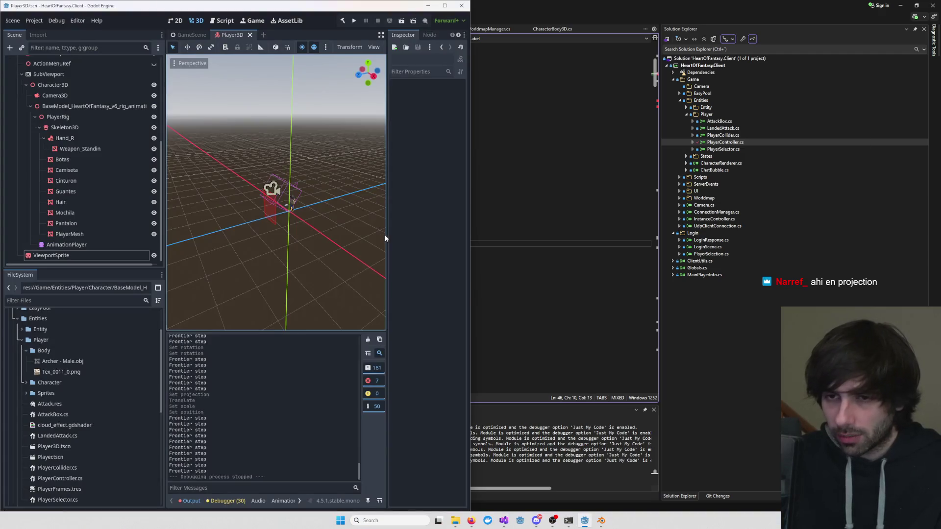
pyautogui.hotkey('alt', 'Tab')
pyautogui.write('AnimationPlayer')
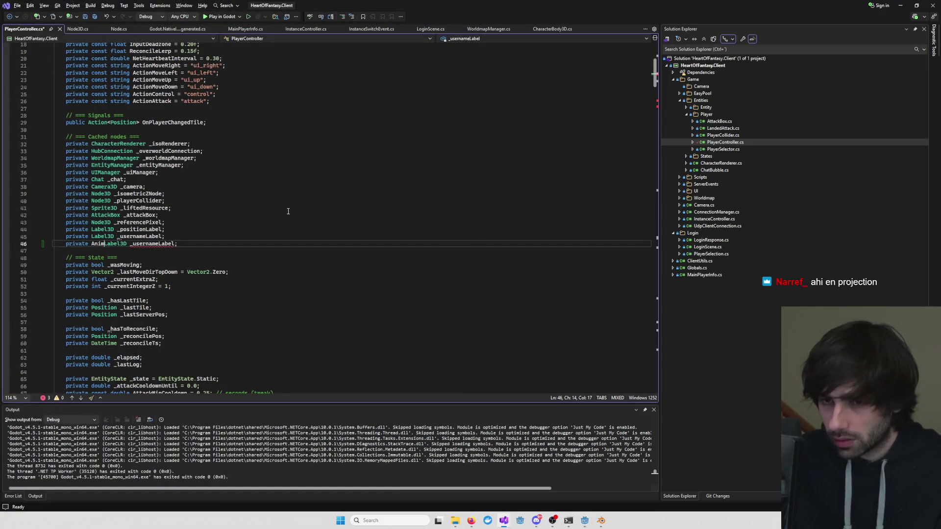
pyautogui.hotkey('ctrl', 'shift', 'Right')
pyautogui.hotkey('ctrl', 'shift', 'Right')
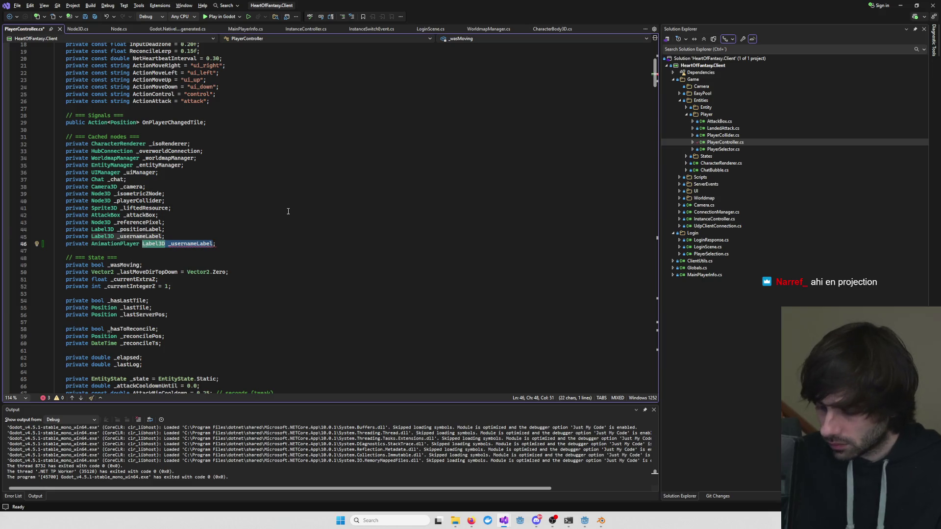
pyautogui.write('_animationPlay')
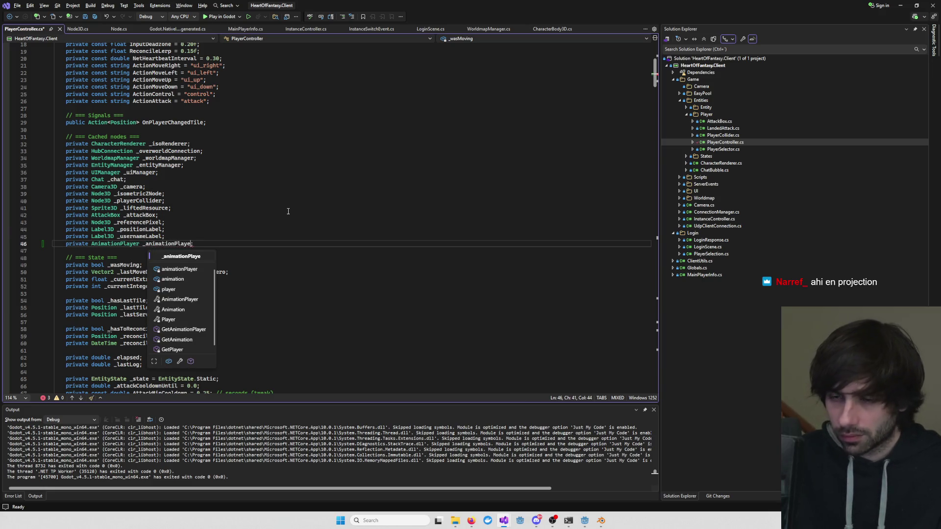
pyautogui.write('r')
pyautogui.hotkey('ctrl', 's')
pyautogui.click(210, 264)
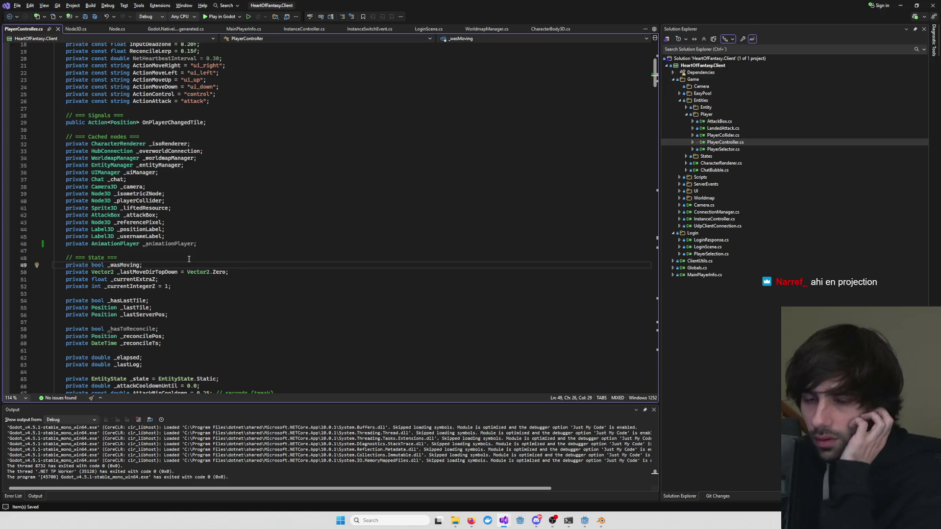
# - Delete the _animationPlayer declaration line on line 46 from the cached node fields
pyautogui.moveTo(172, 244)
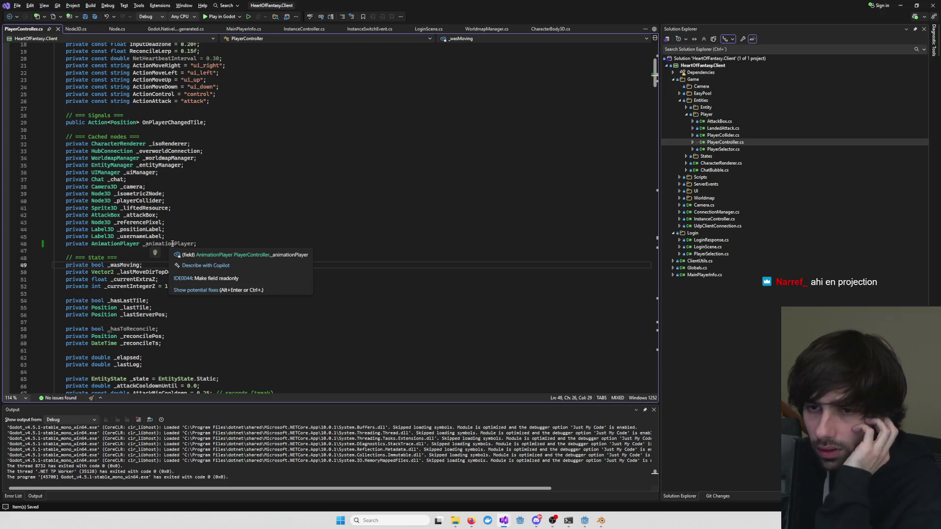
pyautogui.doubleClick(173, 244)
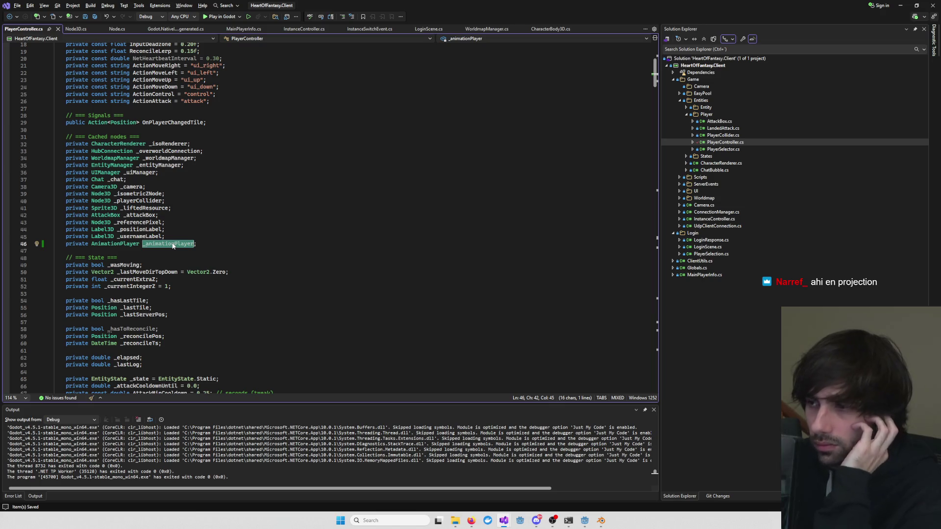
pyautogui.moveTo(173, 245)
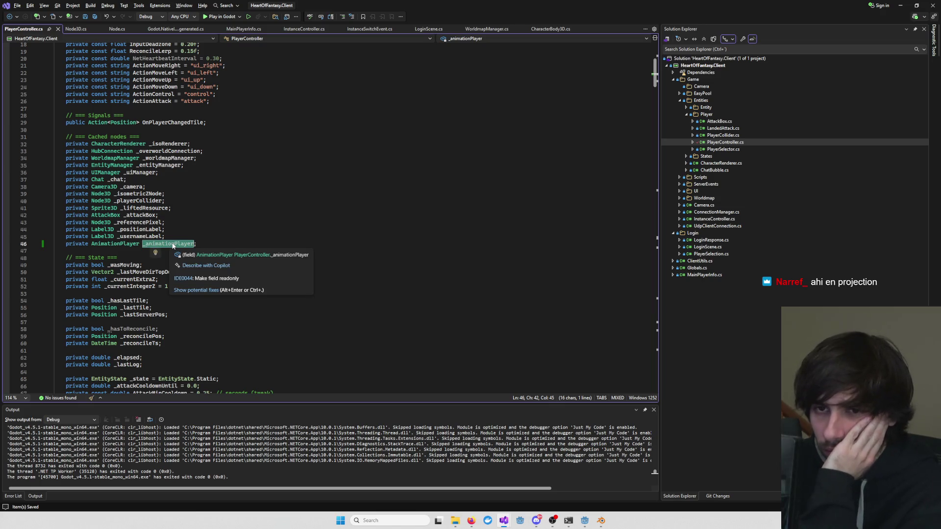
pyautogui.scroll(-19, 177, 240)
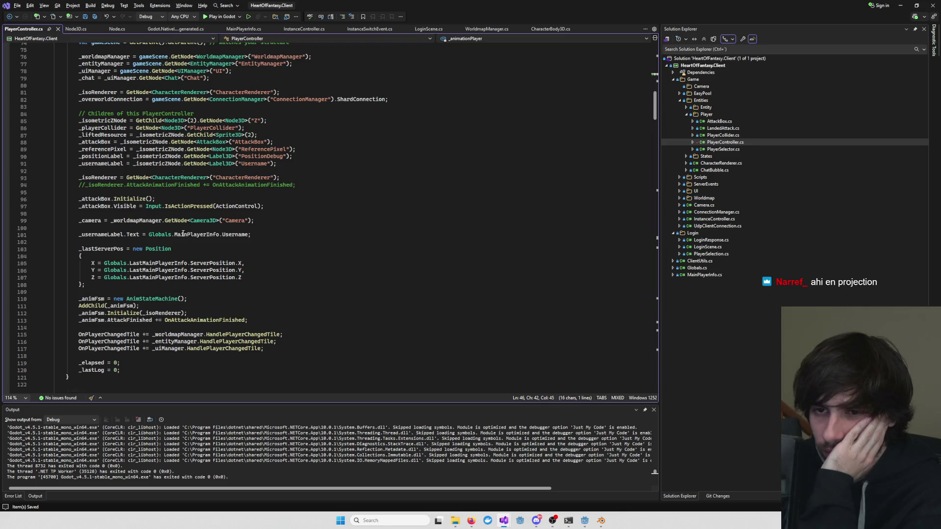
pyautogui.scroll(18, 183, 234)
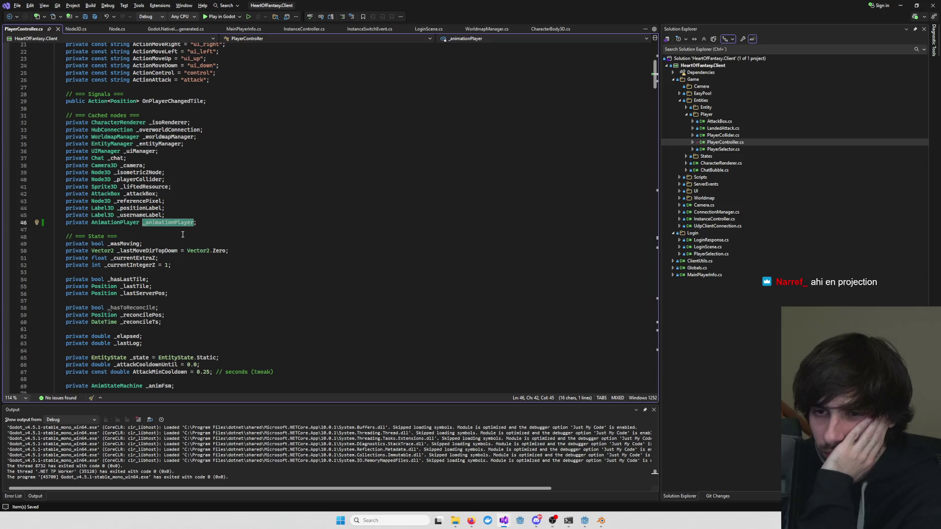
pyautogui.tripleClick(161, 226)
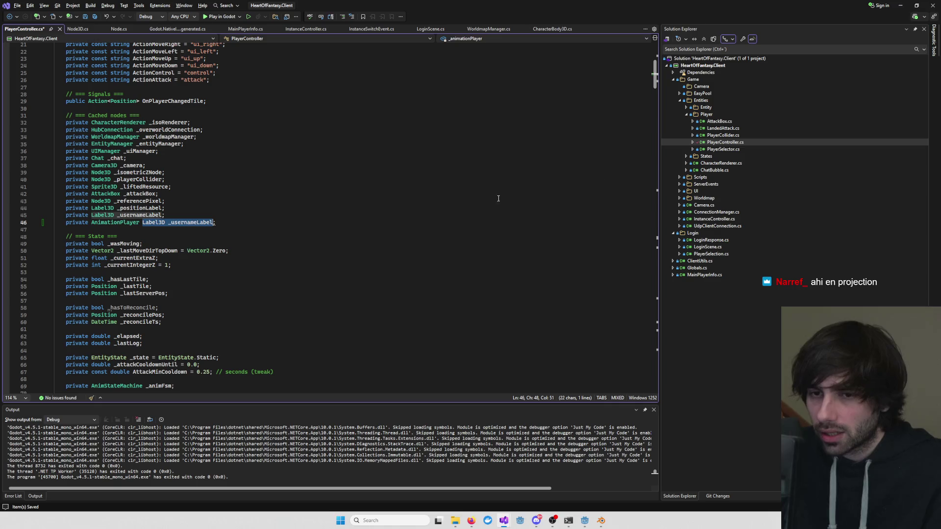
pyautogui.click(222, 218)
pyautogui.tripleClick(222, 219)
pyautogui.hotkey('ctrl', 'c')
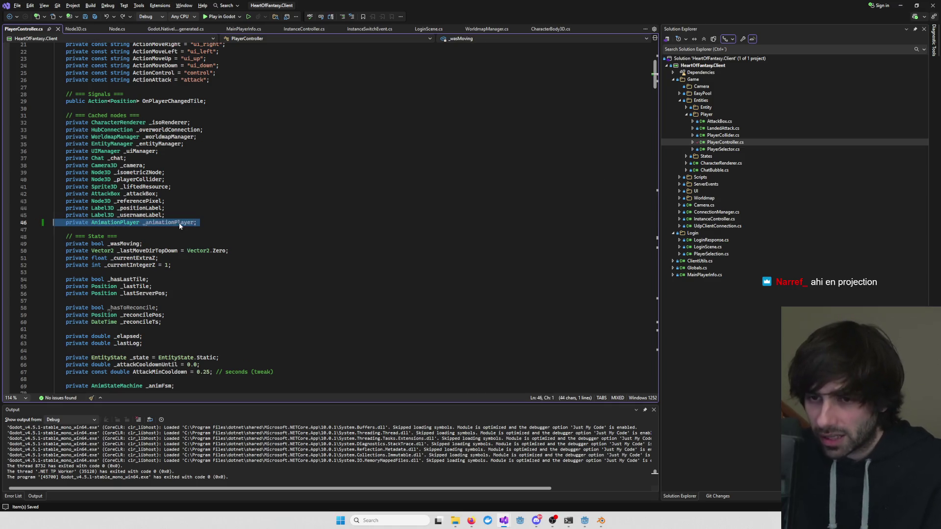
pyautogui.press('Delete')
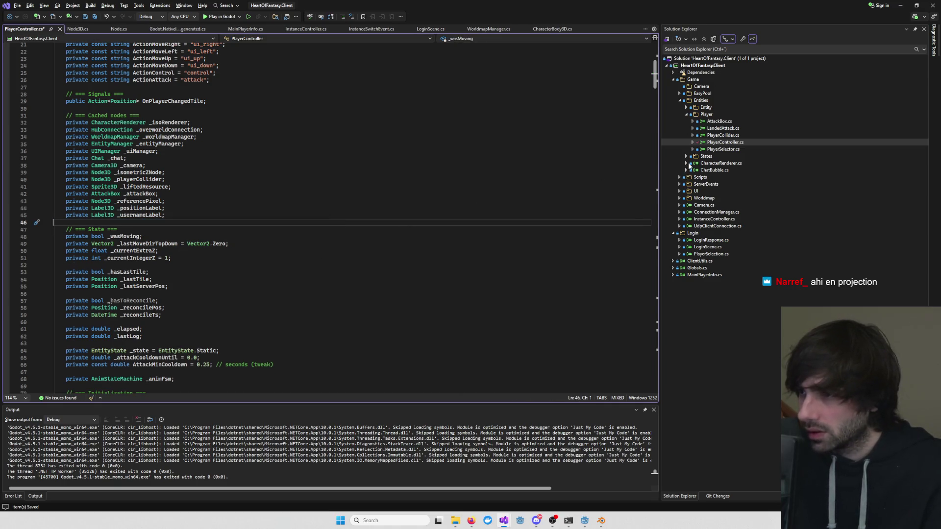
# - Open AnimsState.cs, view the EntityState definition, then close the decompiled file
pyautogui.click(686, 156)
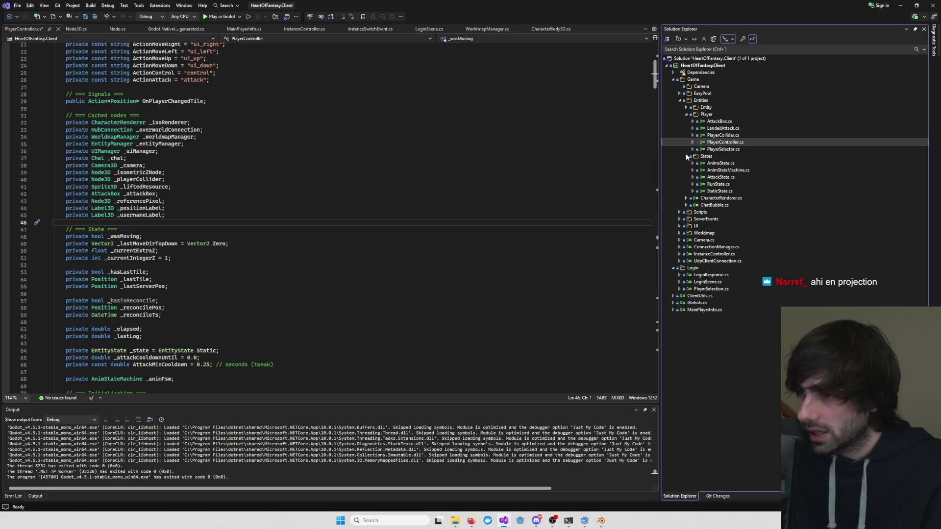
pyautogui.doubleClick(729, 165)
pyautogui.click(407, 171)
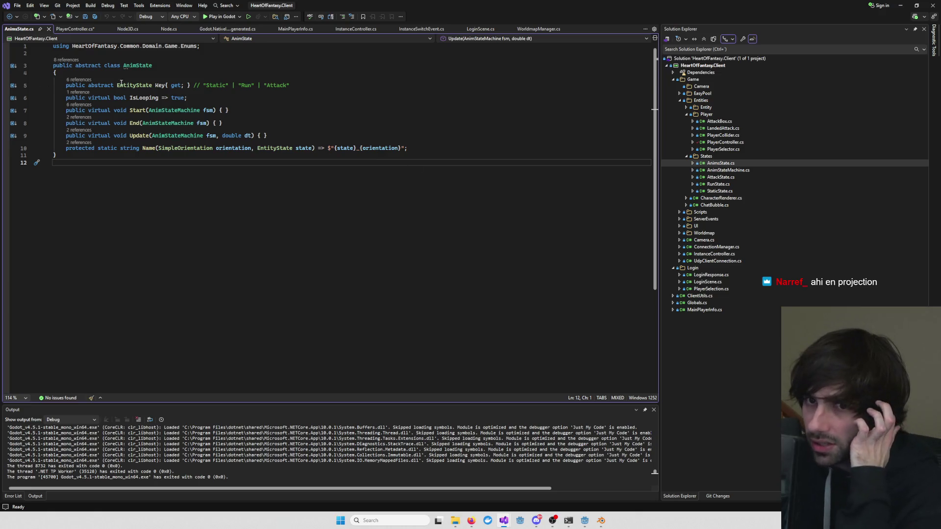
pyautogui.rightClick(121, 83)
pyautogui.click(149, 152)
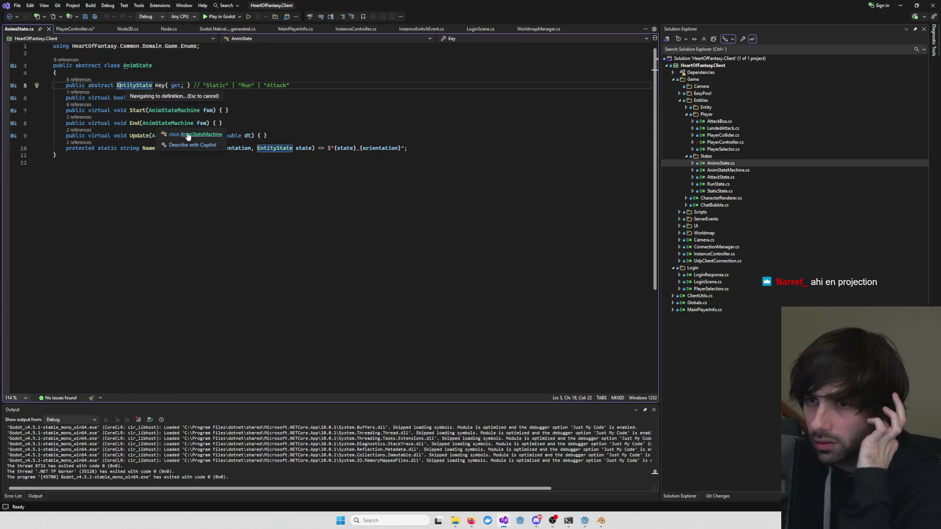
pyautogui.rightClick(274, 149)
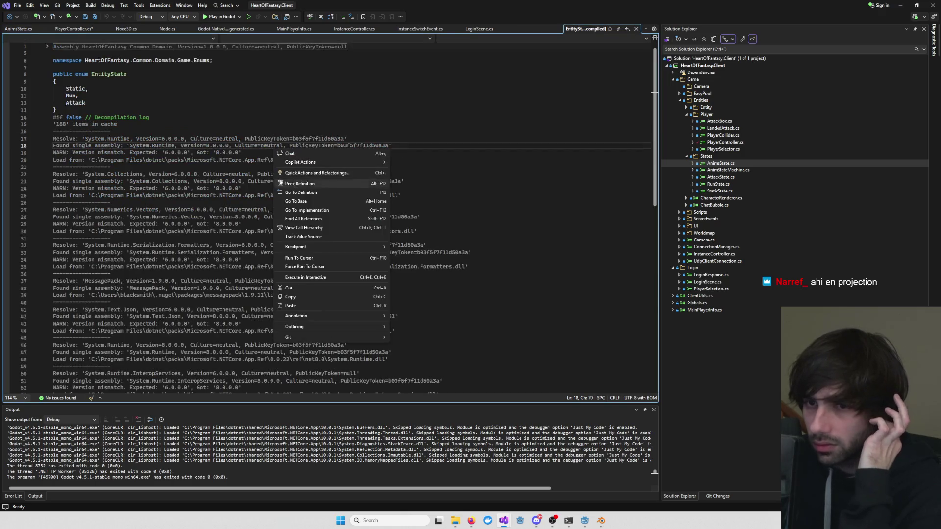
pyautogui.click(192, 160)
pyautogui.hotkey('ctrl', 'F4')
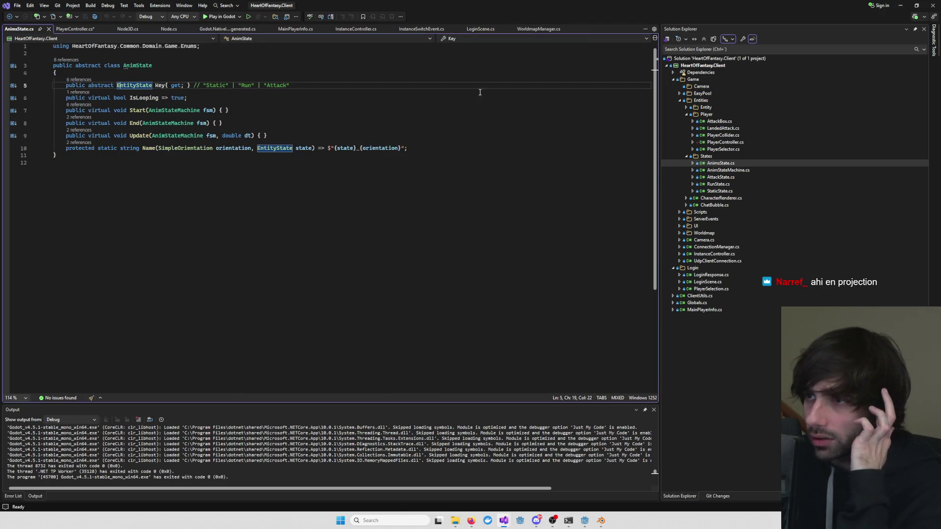
# - Open AnimStateMachine.cs, highlight its CharacterRenderer type, then switch to the Godot editor
pyautogui.doubleClick(725, 170)
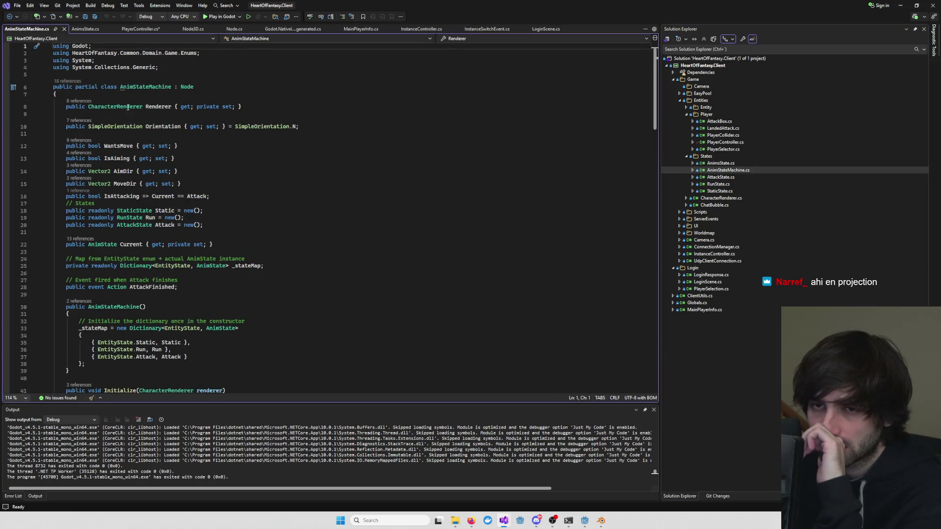
pyautogui.doubleClick(116, 106)
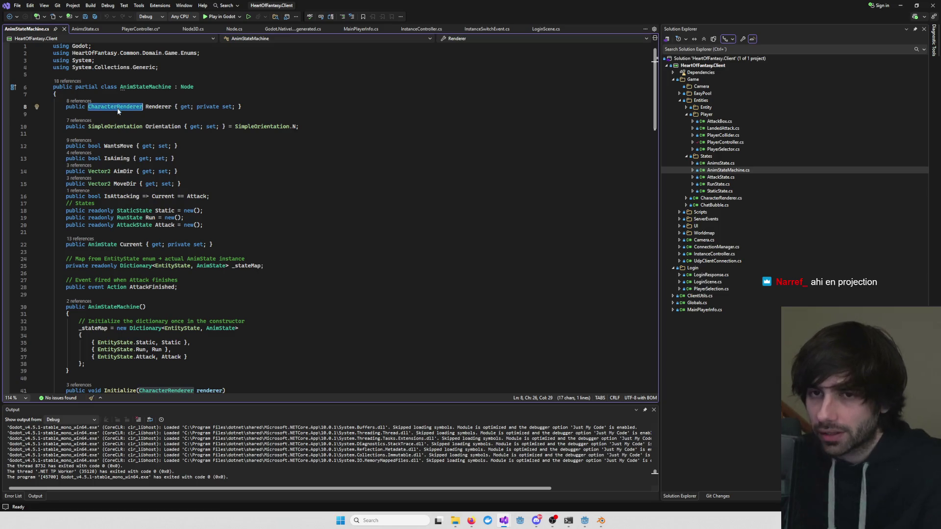
pyautogui.hotkey('alt', 'Tab')
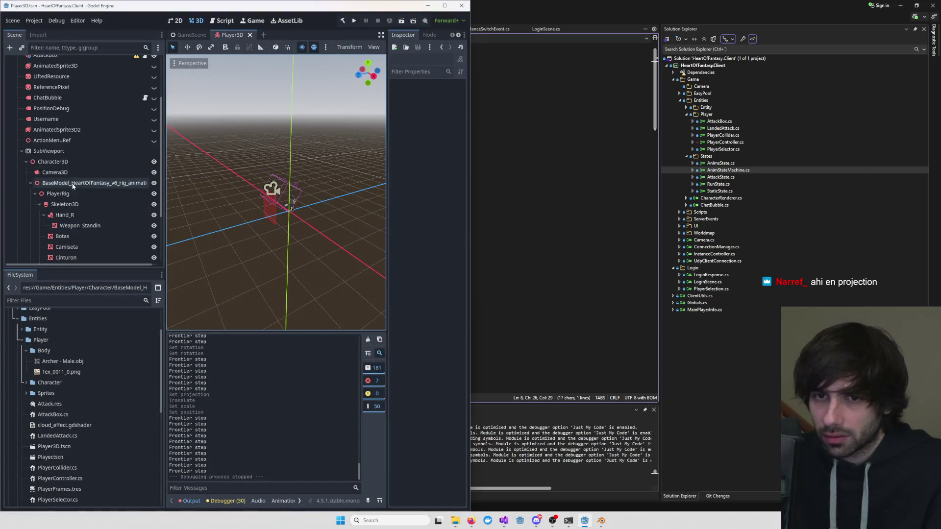
pyautogui.scroll(5, 67, 165)
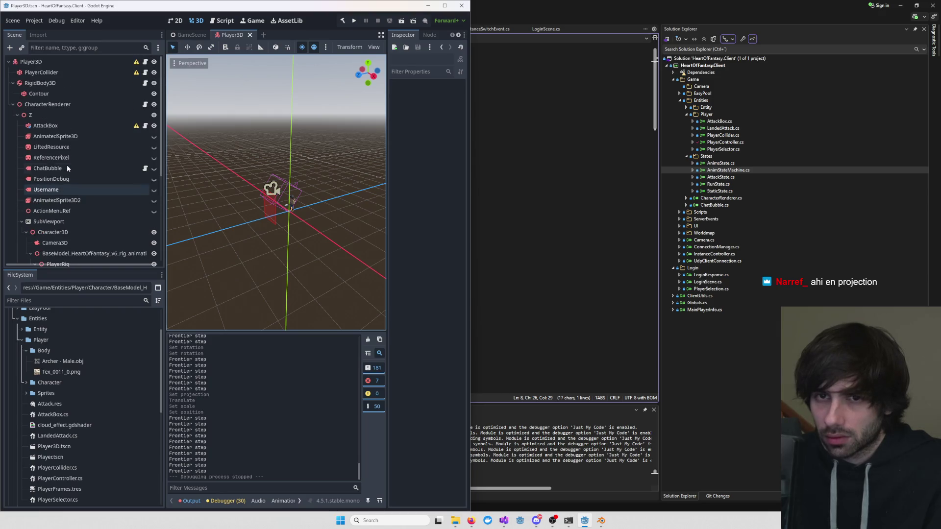
# - Select the CharacterRenderer node to inspect its script, then return to Visual Studio
pyautogui.click(43, 111)
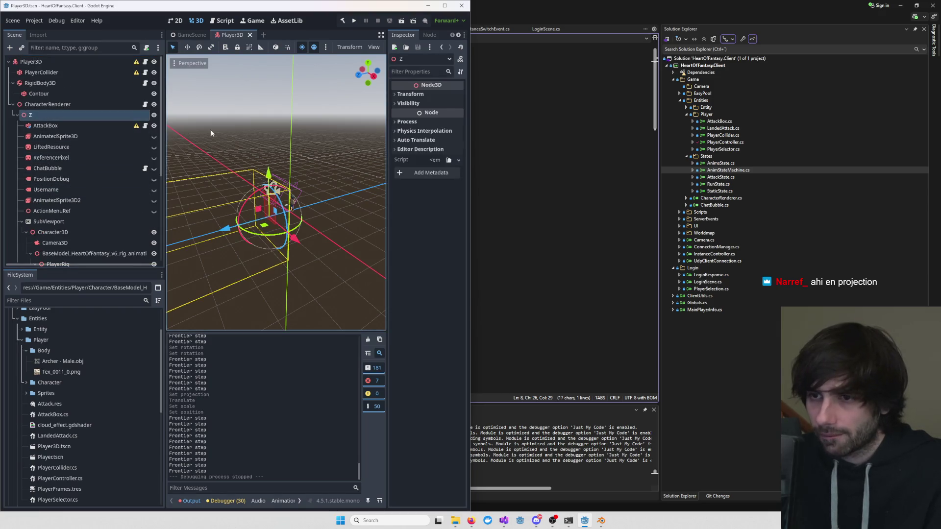
pyautogui.click(48, 104)
pyautogui.moveTo(469, 172); pyautogui.dragTo(596, 177)
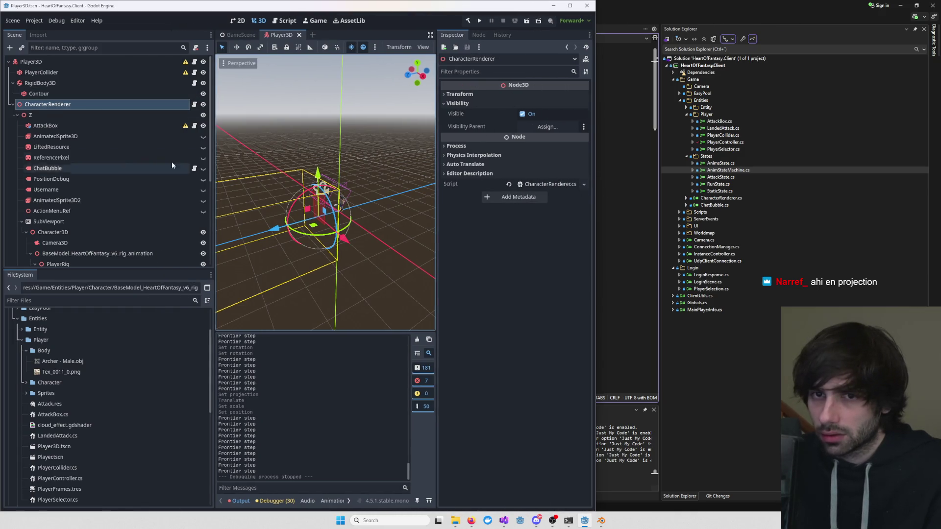
pyautogui.hotkey('alt', 'Tab')
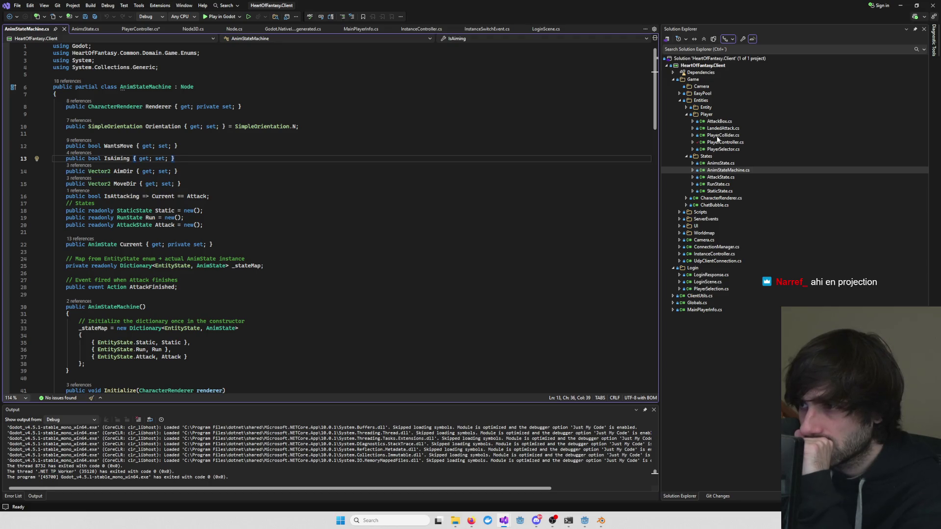
# - Open CharacterRenderer.cs and paste the AnimationPlayer _animationPlayer field below the Animator field
pyautogui.doubleClick(721, 198)
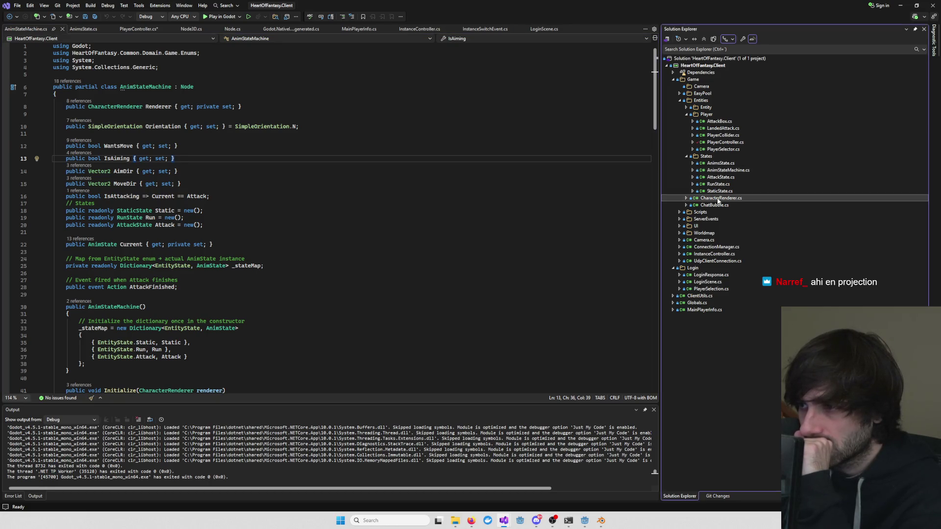
pyautogui.click(487, 198)
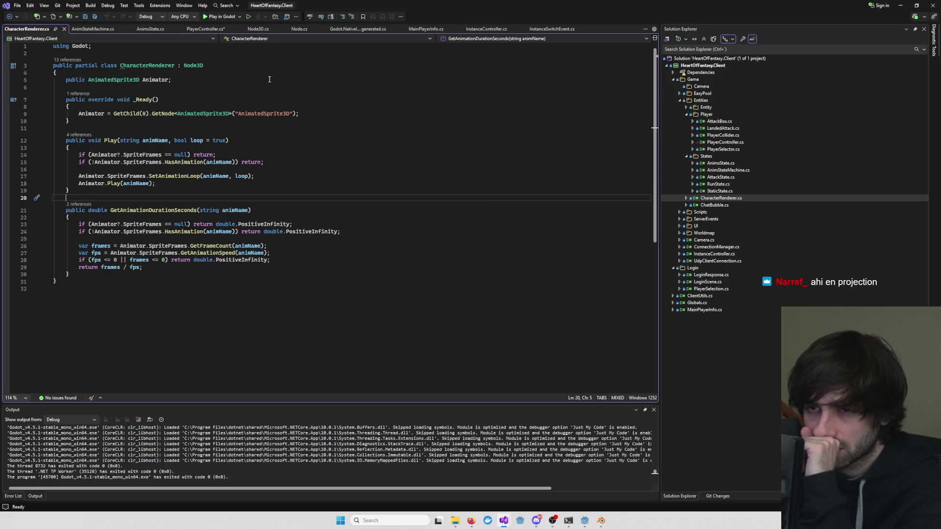
pyautogui.moveTo(169, 80); pyautogui.dragTo(185, 79)
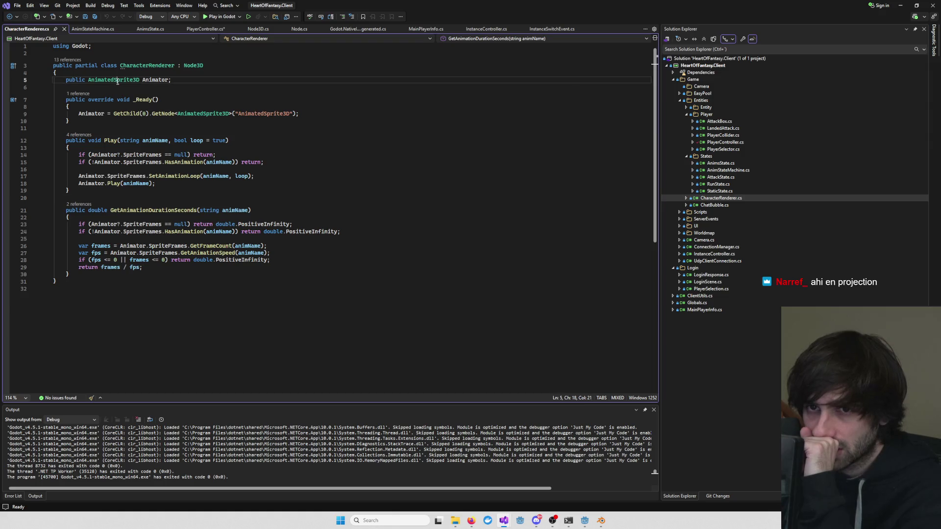
pyautogui.press('End')
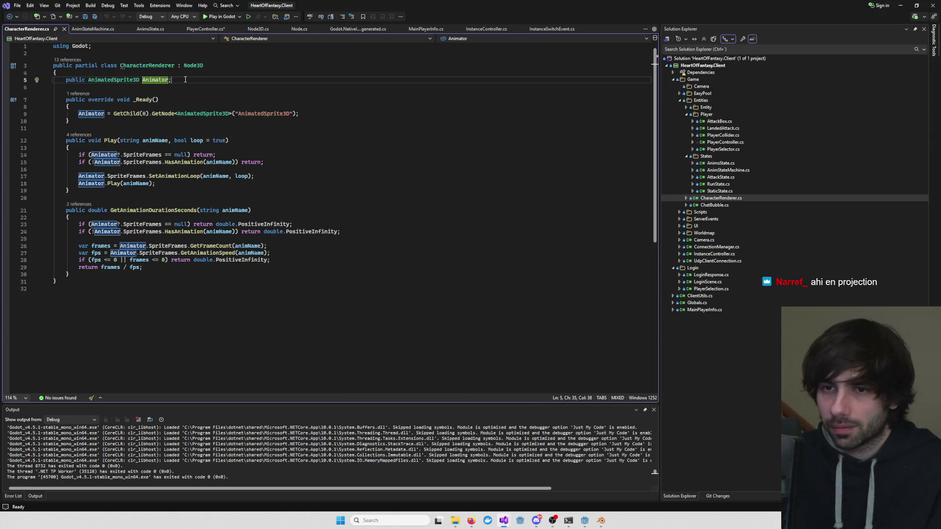
pyautogui.press('Return')
pyautogui.hotkey('ctrl', 'v')
pyautogui.press('Return')
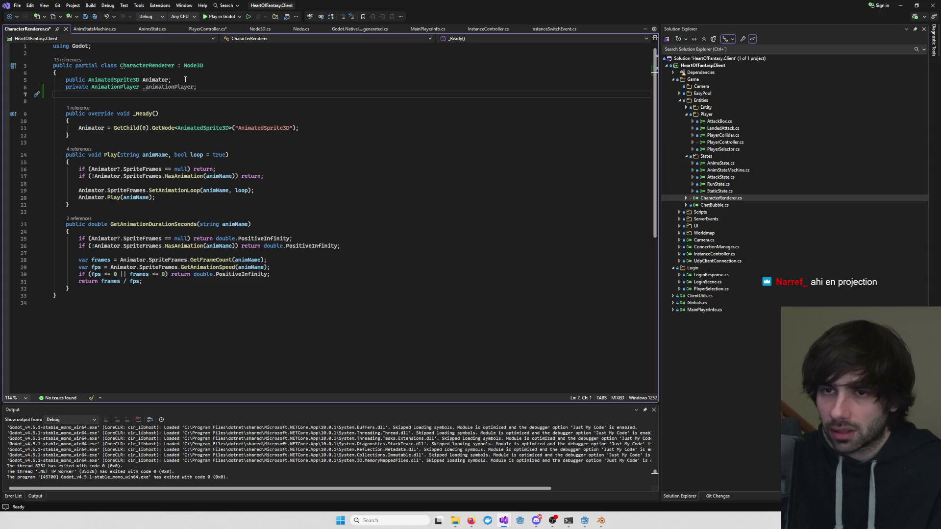
# - Add a _animationPlayer line in _Ready beneath the Animator assignment, then switch to Godot
pyautogui.doubleClick(170, 87)
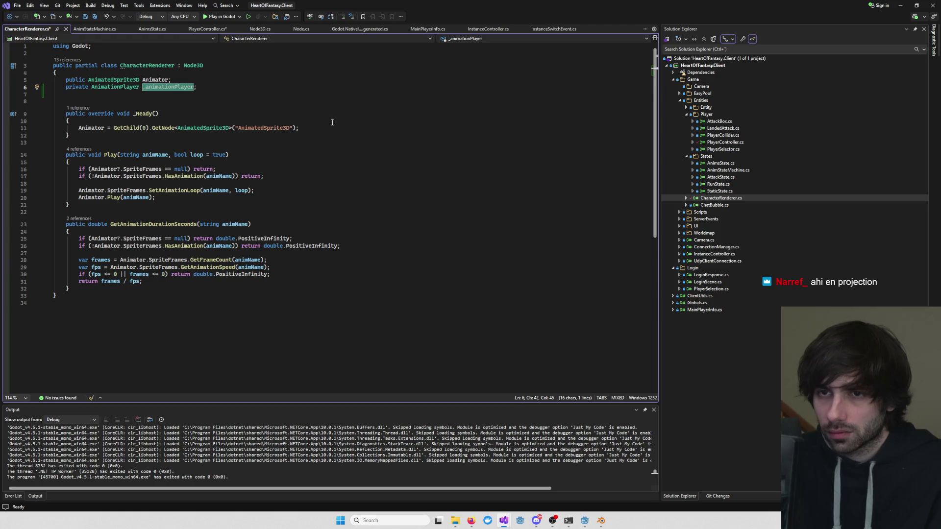
pyautogui.hotkey('ctrl', 'c')
pyautogui.click(332, 122)
pyautogui.press('Down')
pyautogui.press('End')
pyautogui.press('Return')
pyautogui.hotkey('ctrl', 'v')
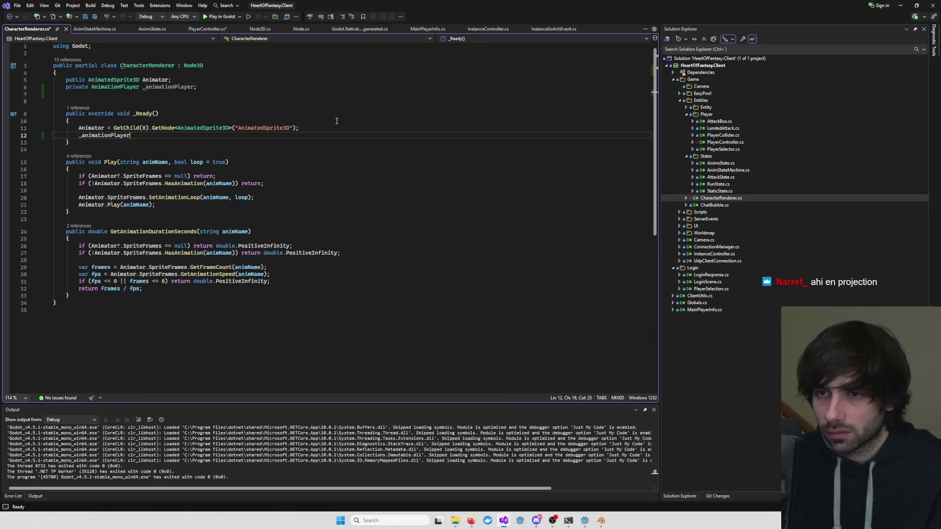
pyautogui.hotkey('alt', 'Tab')
pyautogui.scroll(2, 105, 191)
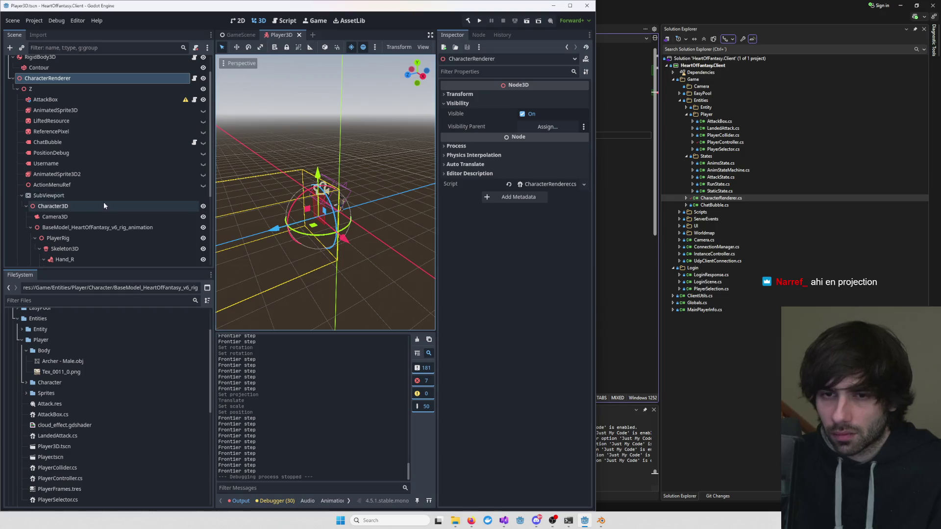
# - Expand SubViewport and BaseModel in the Scene dock to find the AnimationPlayer node
pyautogui.click(55, 110)
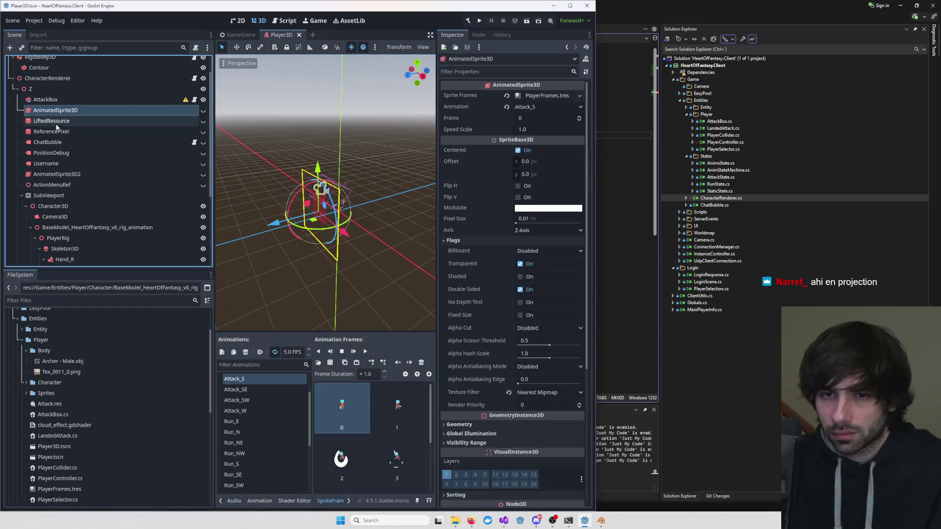
pyautogui.click(21, 222)
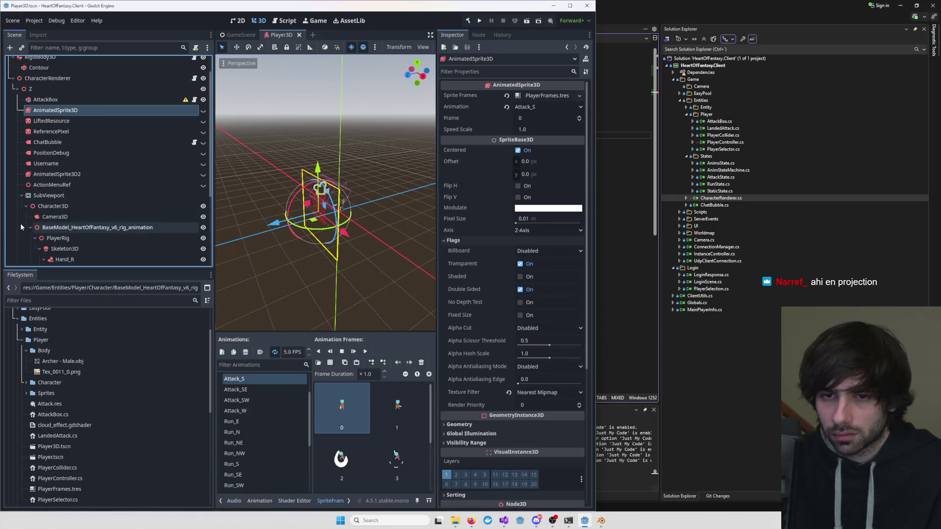
pyautogui.click(21, 201)
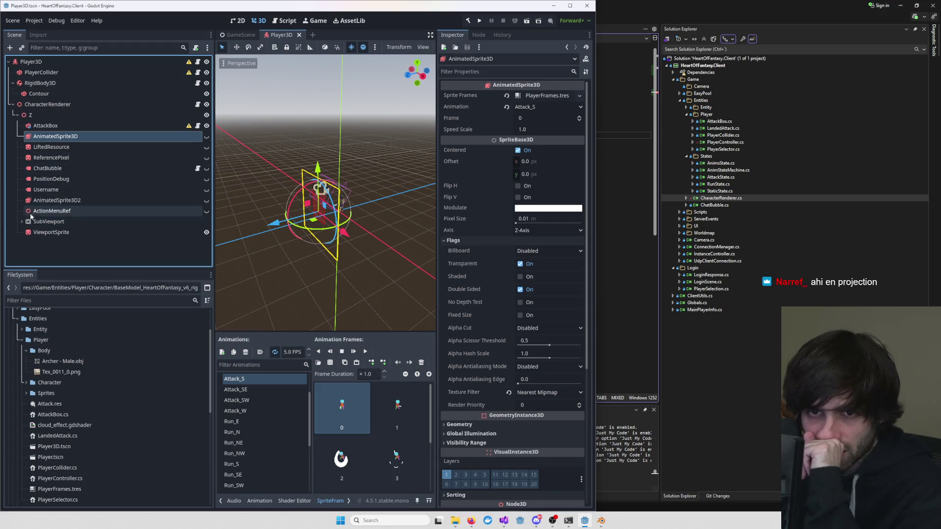
pyautogui.click(21, 222)
pyautogui.scroll(-1, 98, 231)
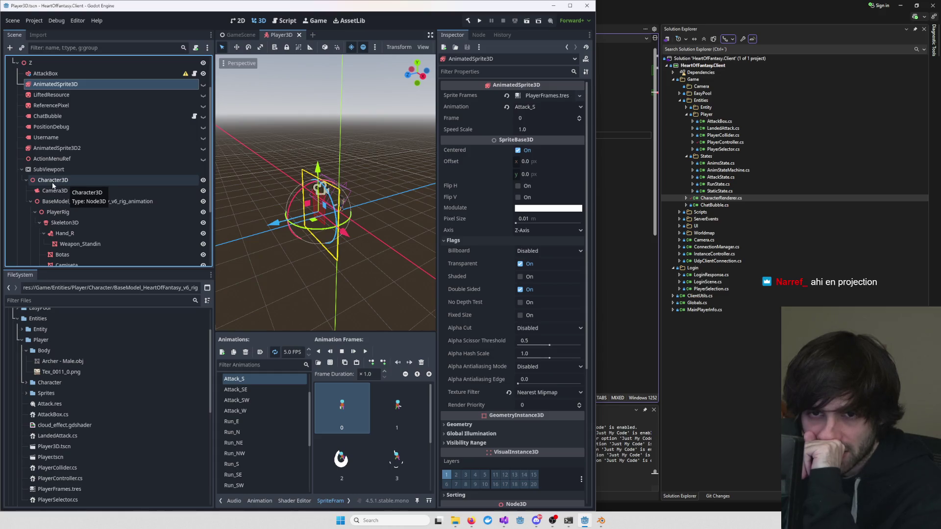
pyautogui.click(30, 202)
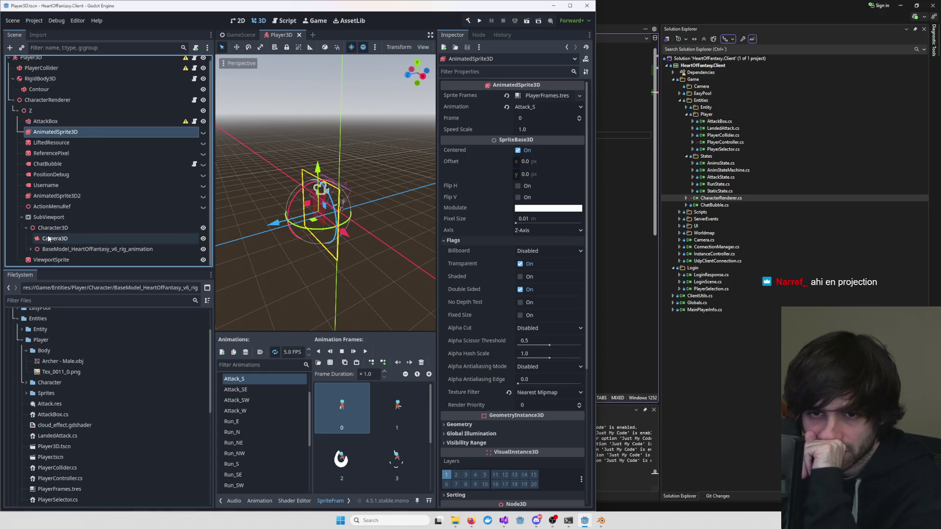
pyautogui.scroll(-3, 39, 243)
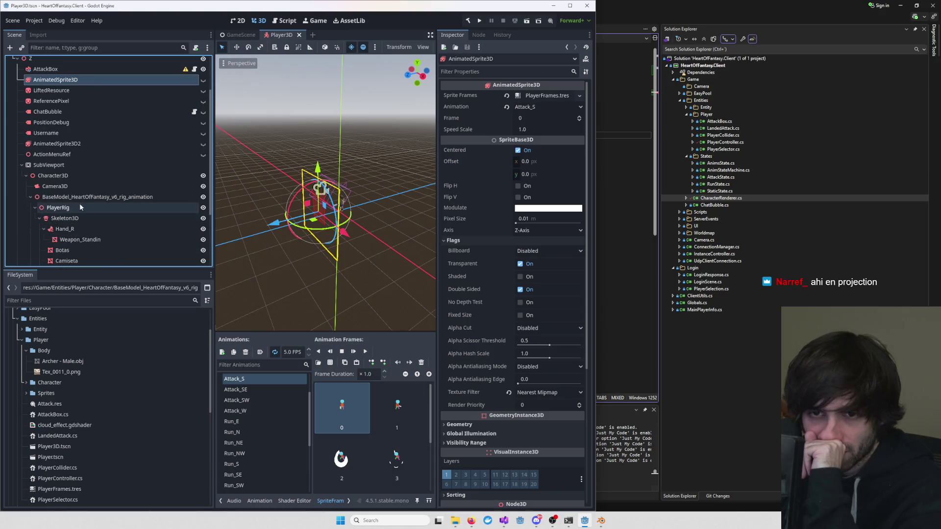
pyautogui.scroll(-3, 83, 202)
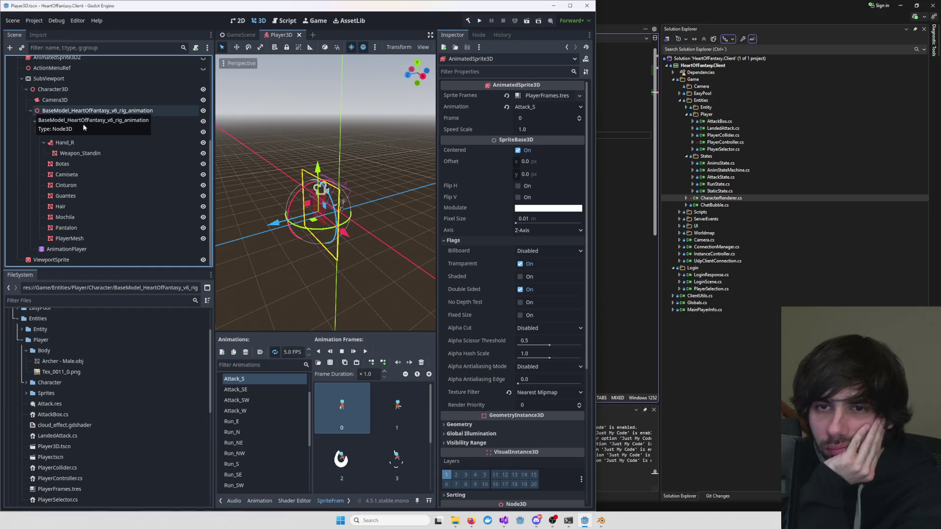
pyautogui.hotkey('alt', 'Tab')
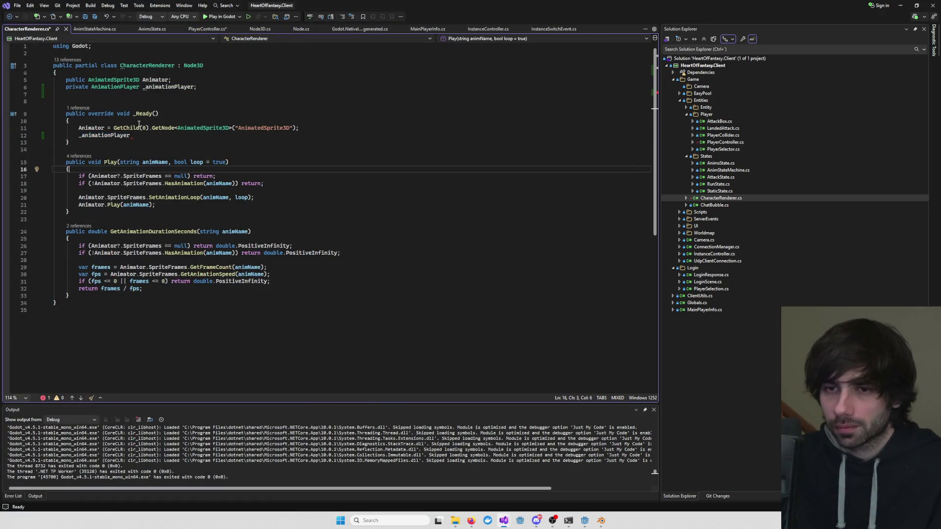
# - Assign _animationPlayer = GetChild(0).GetNode<AnimatedSprite3D>("AnimatedSprite3D"), copied from the Animator line
pyautogui.moveTo(114, 128); pyautogui.dragTo(242, 128)
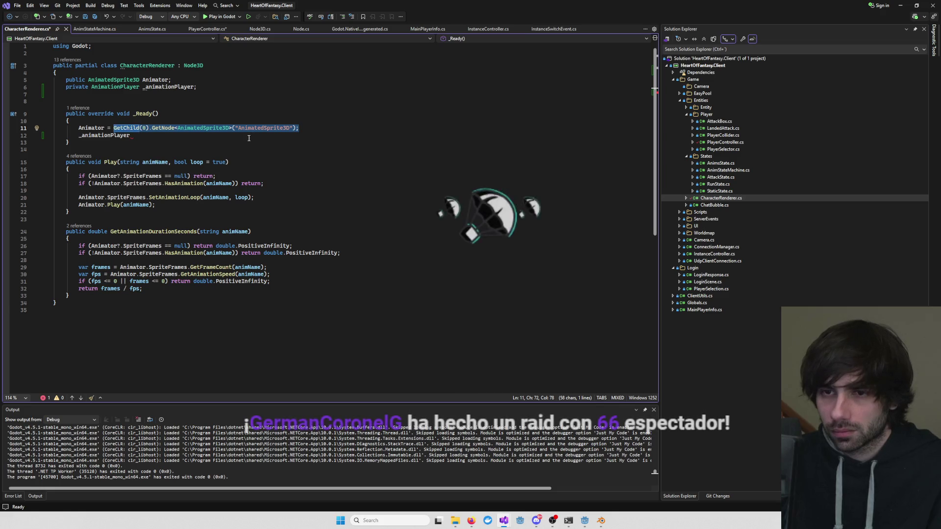
pyautogui.click(249, 136)
pyautogui.write('=')
pyautogui.hotkey('ctrl', 'v')
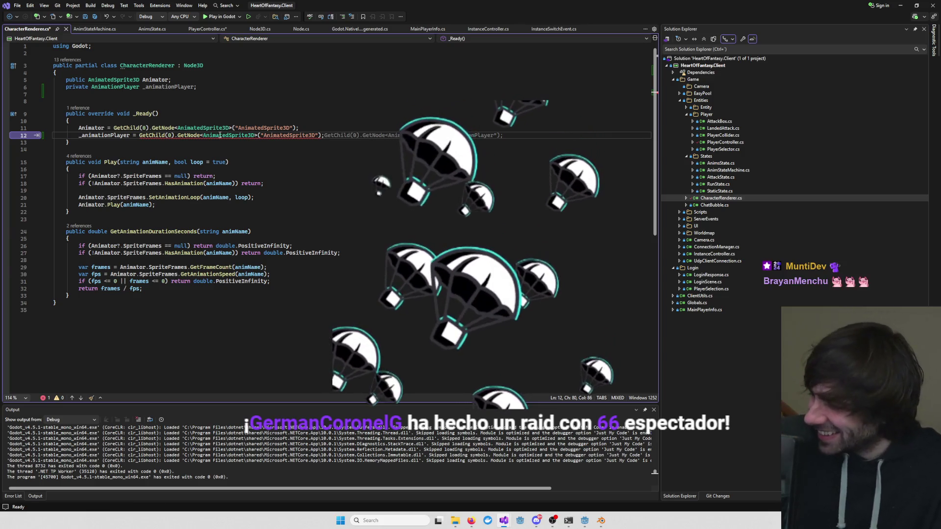
# - Look over the Play method's animation check, then bring the Godot editor forward
pyautogui.click(404, 183)
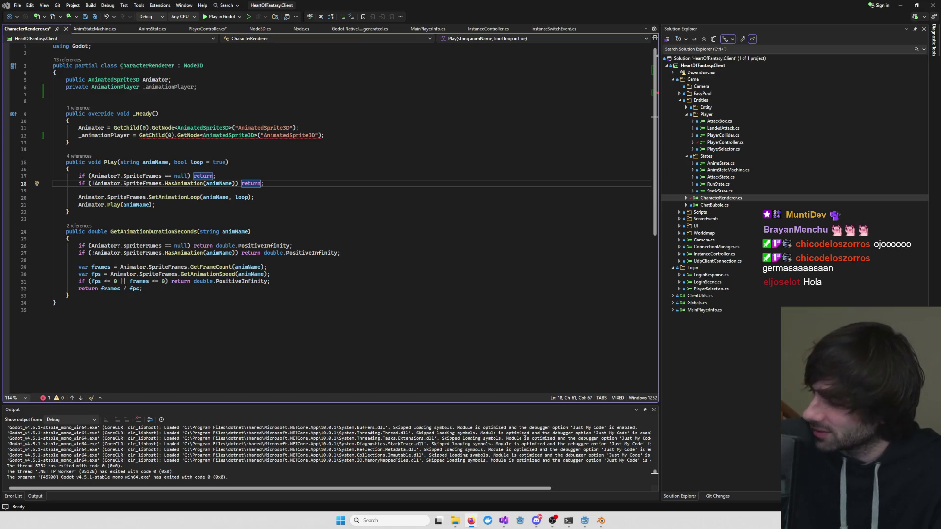
pyautogui.click(529, 333)
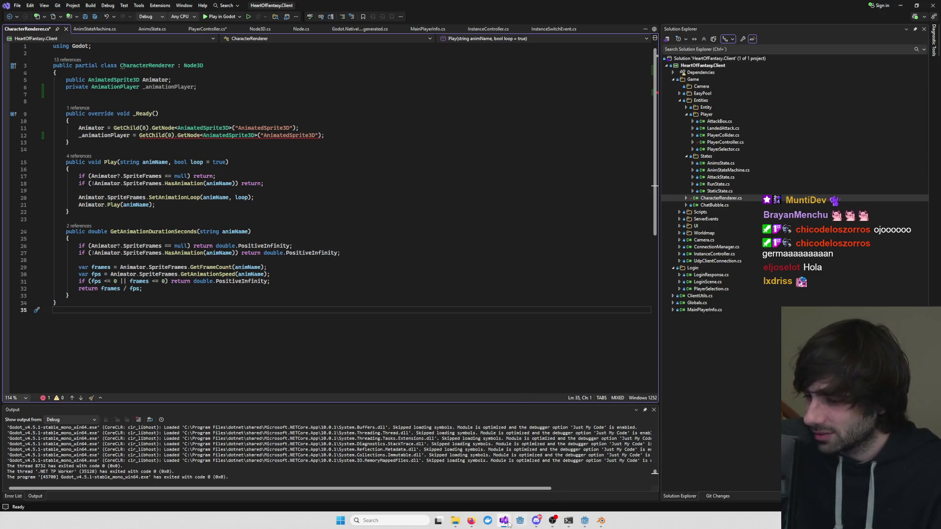
pyautogui.moveTo(503, 525)
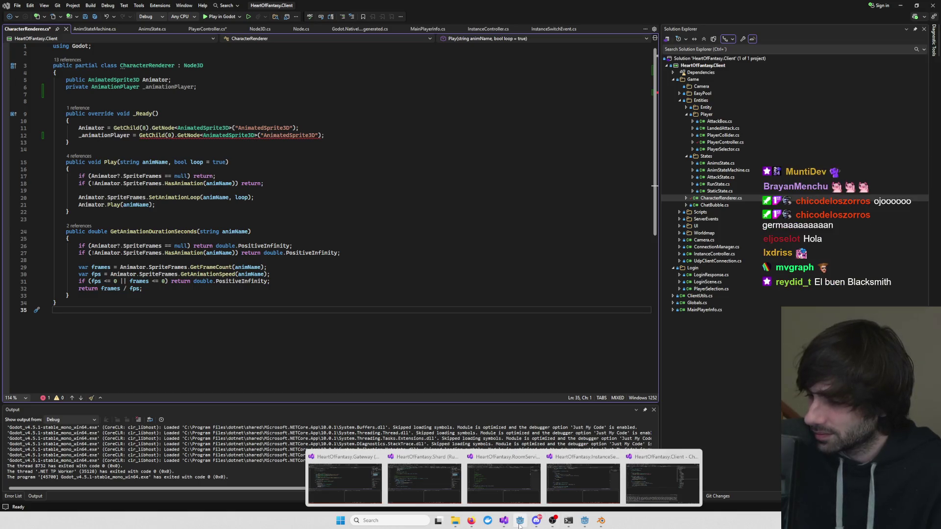
pyautogui.click(584, 521)
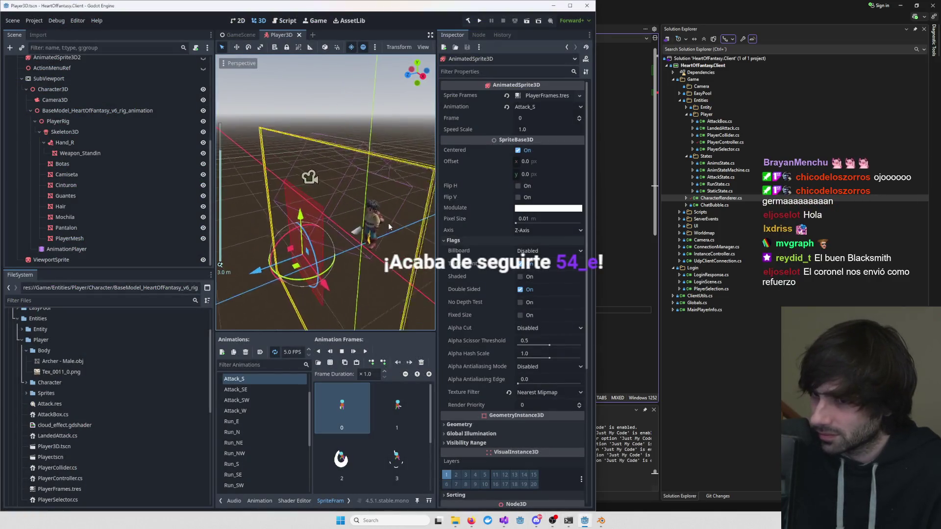
# - Frame the character in the 3D view and widen the viewport by narrowing the inspector
pyautogui.press('f')
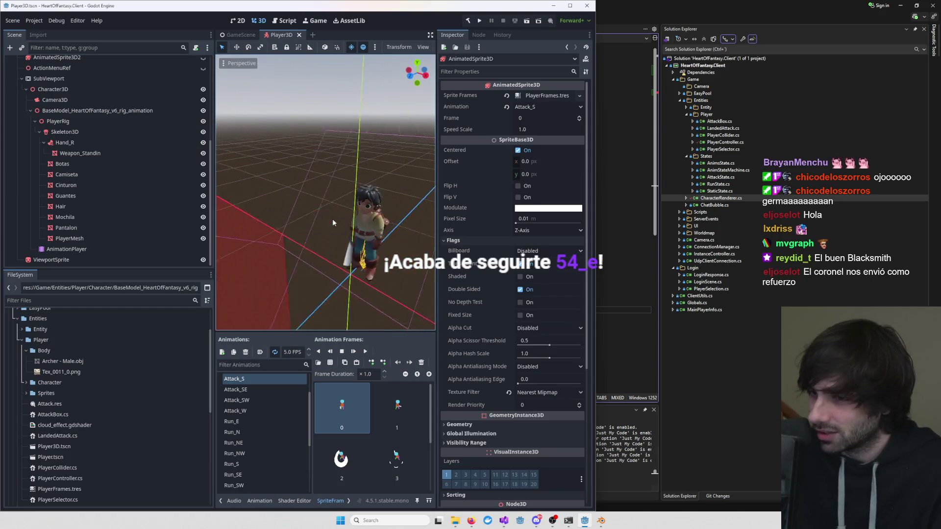
pyautogui.scroll(5, 369, 241)
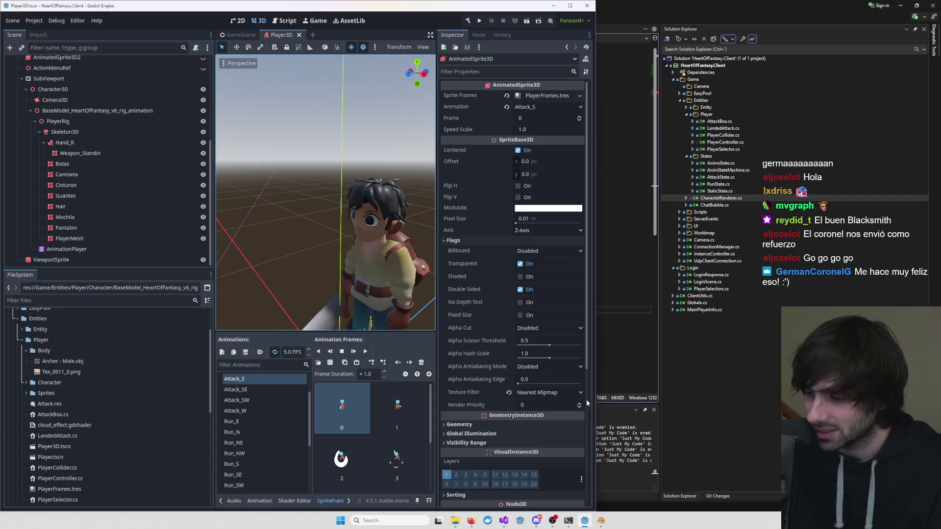
pyautogui.moveTo(437, 305)
pyautogui.mouseDown()
pyautogui.moveTo(512, 304)
pyautogui.moveTo(486, 381)
pyautogui.mouseUp()
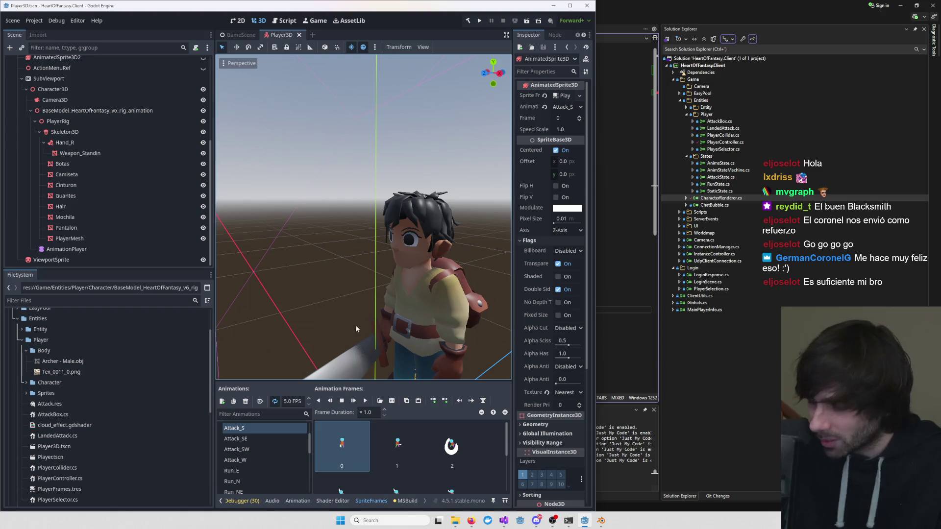
# - Orbit to a near-front view of the character and camera frustum, then maximize the editor
pyautogui.scroll(-3, 355, 328)
pyautogui.moveTo(355, 328)
pyautogui.mouseDown()
pyautogui.moveTo(391, 282)
pyautogui.moveTo(418, 287)
pyautogui.mouseUp()
pyautogui.moveTo(379, 262); pyautogui.dragTo(401, 265)
pyautogui.scroll(-5, 334, 272)
pyautogui.moveTo(334, 272); pyautogui.dragTo(307, 269)
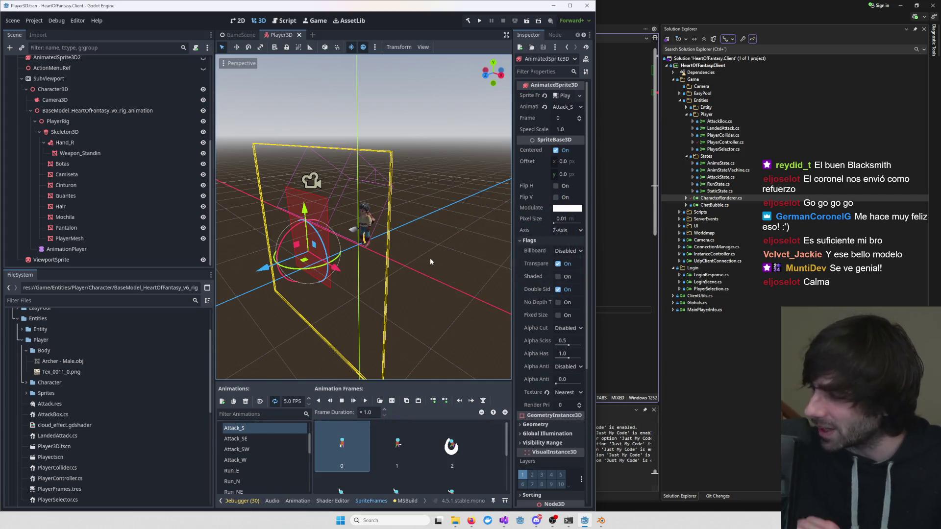
pyautogui.scroll(3, 388, 252)
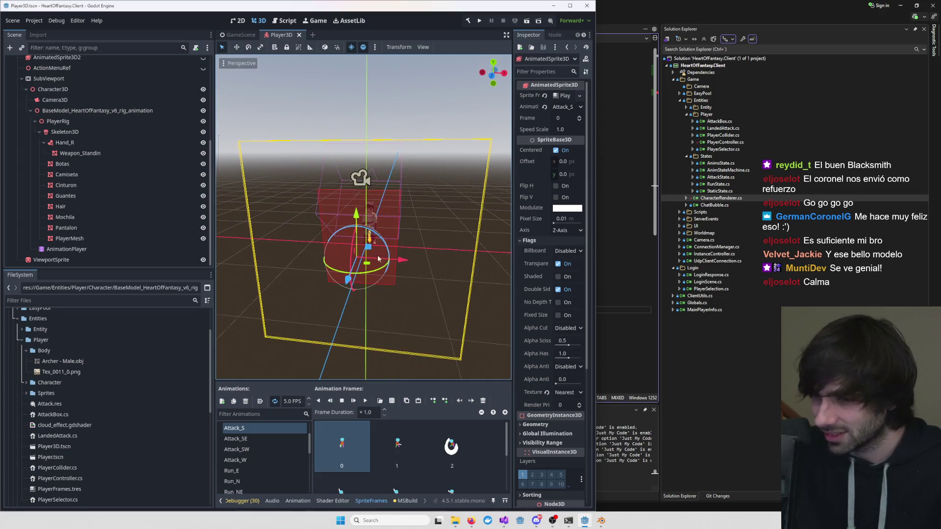
pyautogui.scroll(-6, 382, 260)
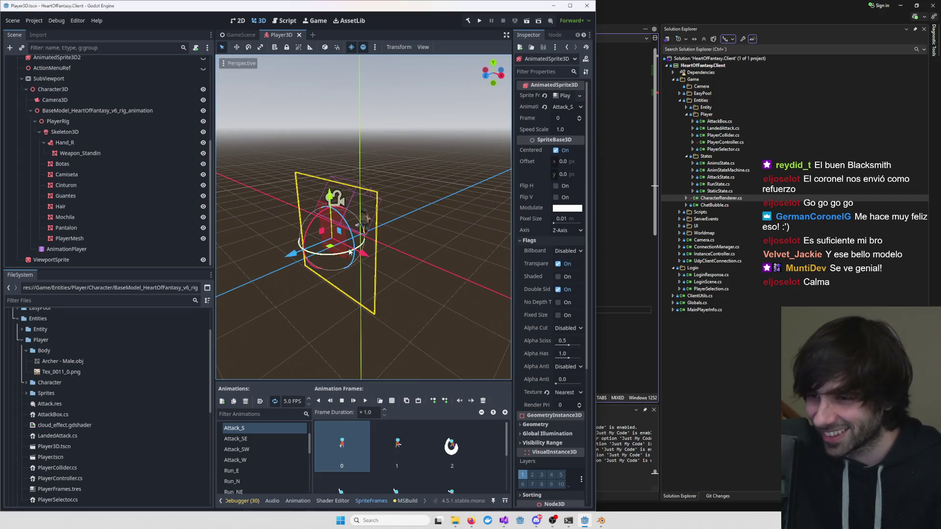
pyautogui.scroll(-3, 293, 286)
pyautogui.moveTo(287, 280)
pyautogui.mouseDown()
pyautogui.moveTo(416, 262)
pyautogui.moveTo(336, 266)
pyautogui.moveTo(343, 245)
pyautogui.moveTo(368, 245)
pyautogui.moveTo(417, 186)
pyautogui.mouseUp()
pyautogui.scroll(2, 367, 245)
pyautogui.scroll(2, 443, 155)
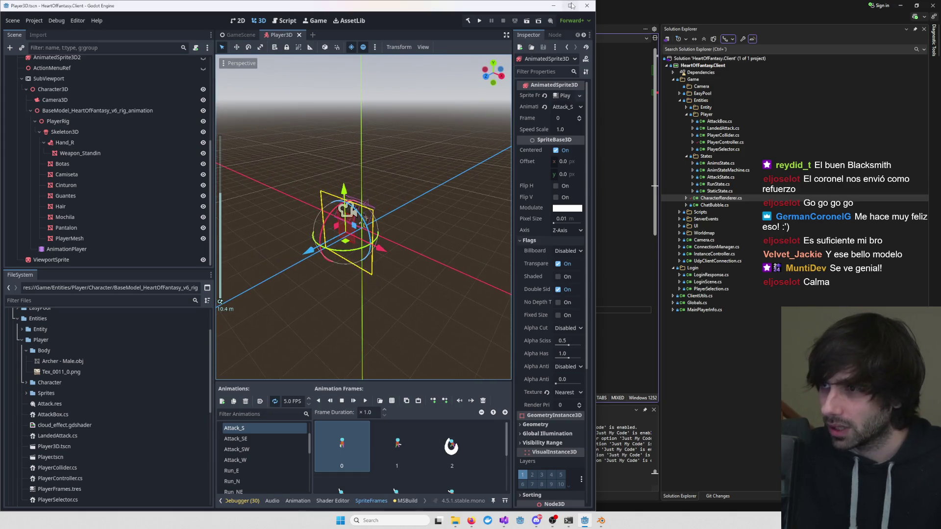
pyautogui.click(571, 5)
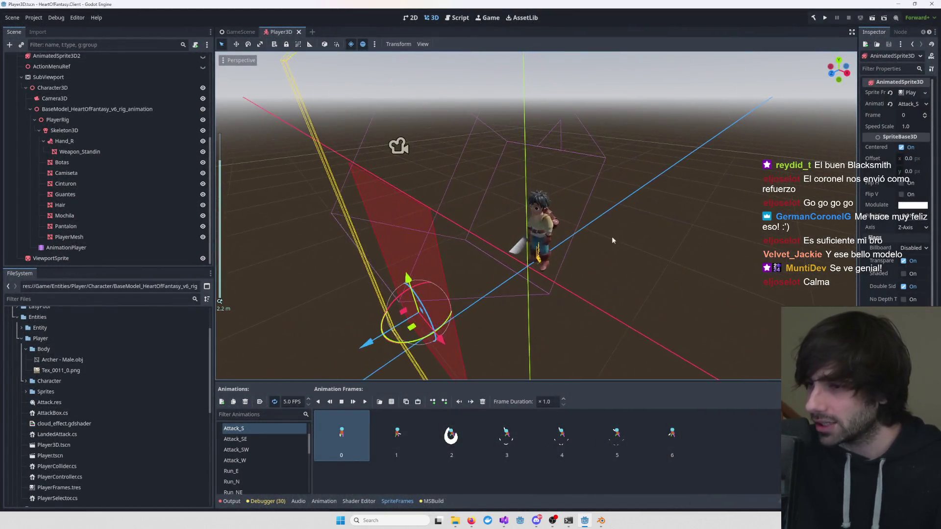